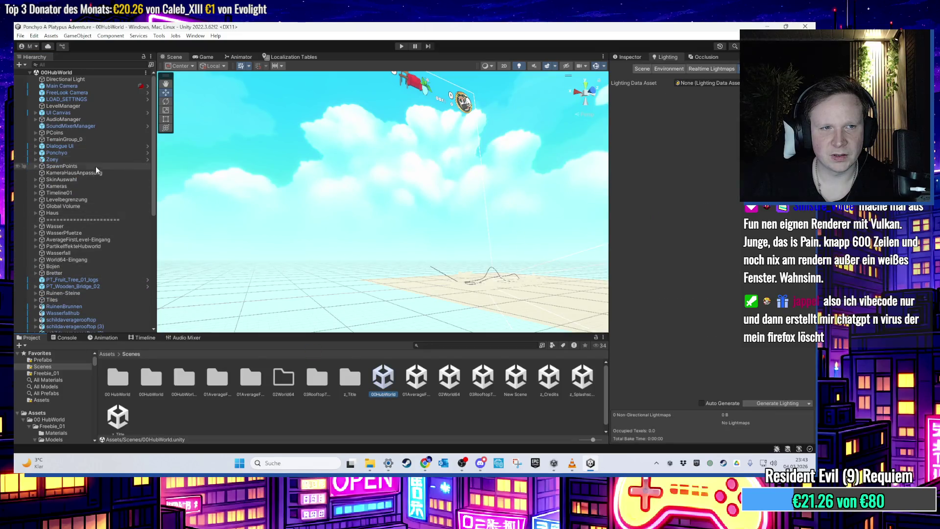
- Disable the Global Volume object in the 00HubWorld scene
left_click(87, 192)
left_click(86, 206)
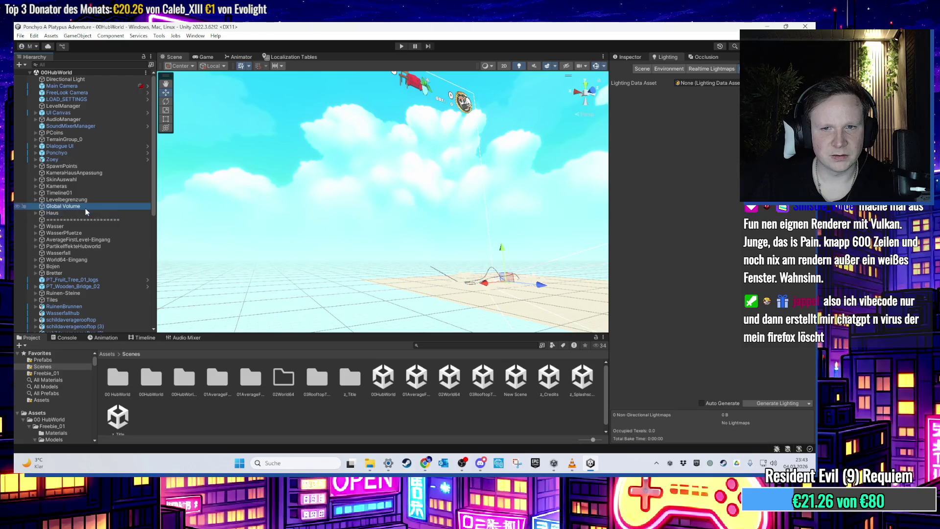
left_click_drag(277, 210, 455, 220)
left_click(627, 57)
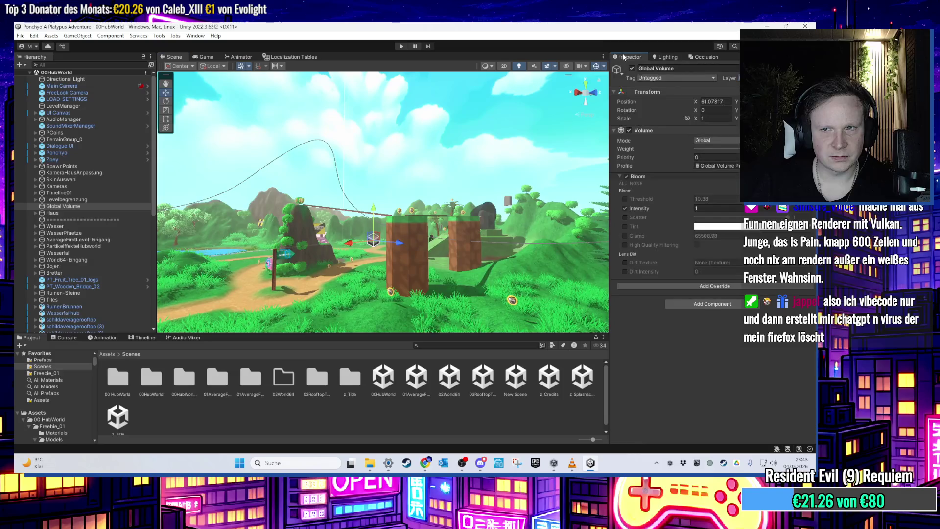
left_click(632, 69)
scroll(418, 205, "up", 3)
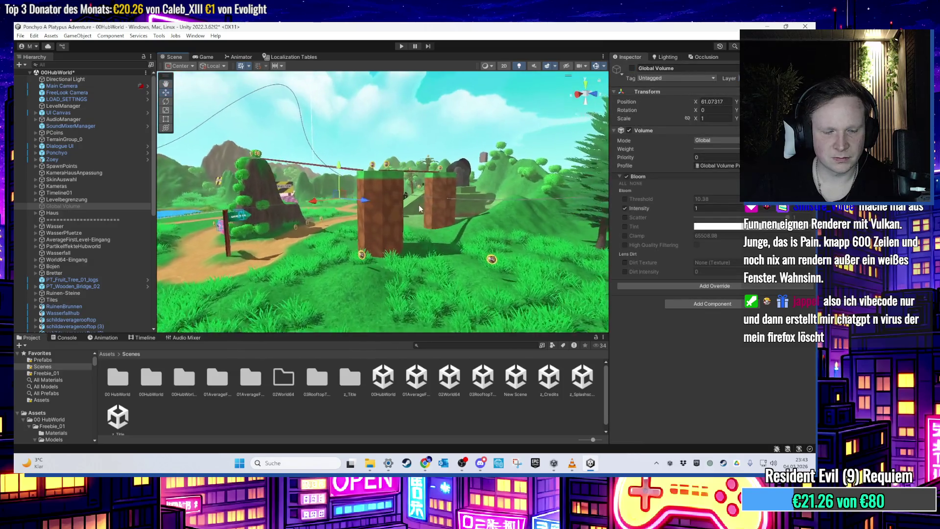
- Select all scene objects, then narrow the selection to FernsehTisch (1)
key("ctrl+a")
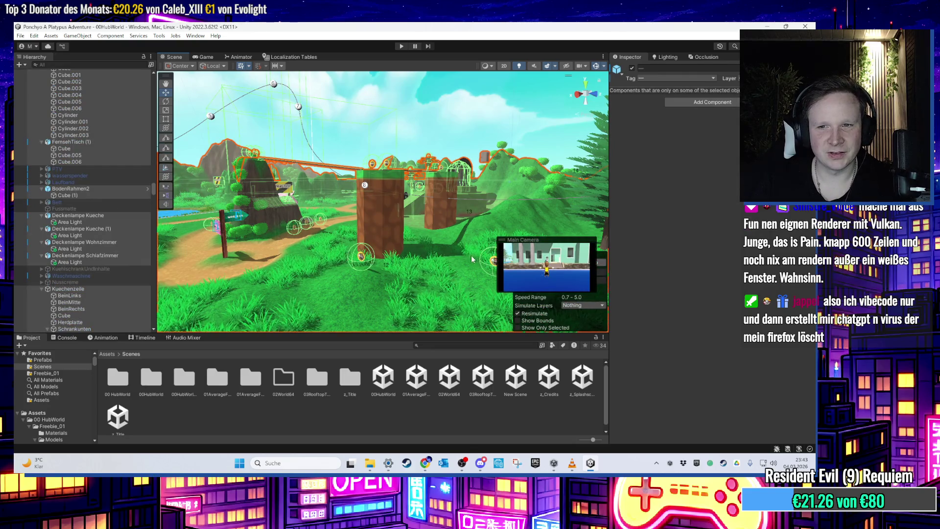
left_click(136, 141)
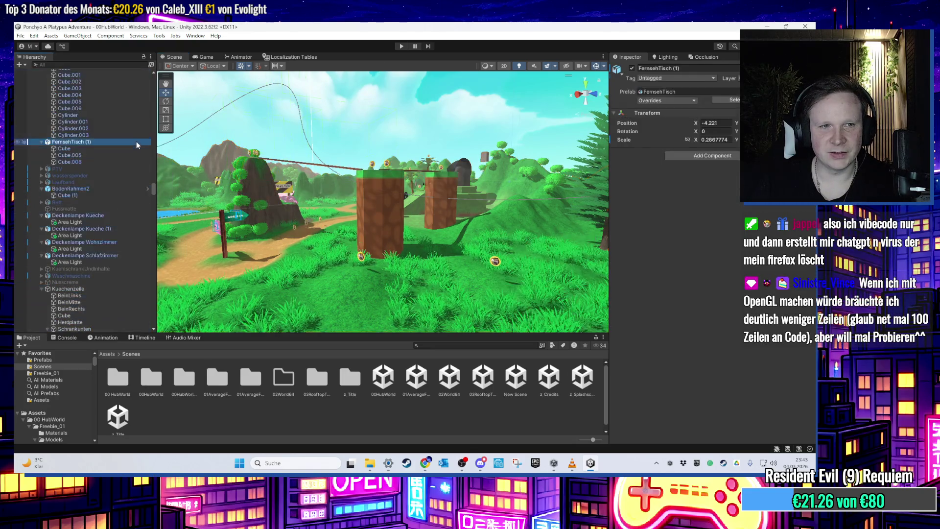
left_click_drag(157, 151, 131, 151)
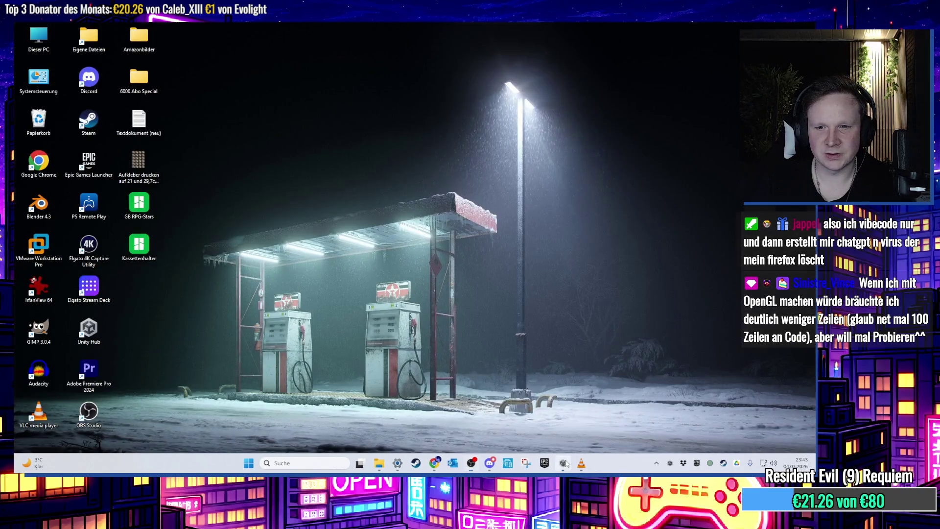
- Reopen the Ponchyo project from Unity Hub and select the glass dome in the scene
left_click(564, 463)
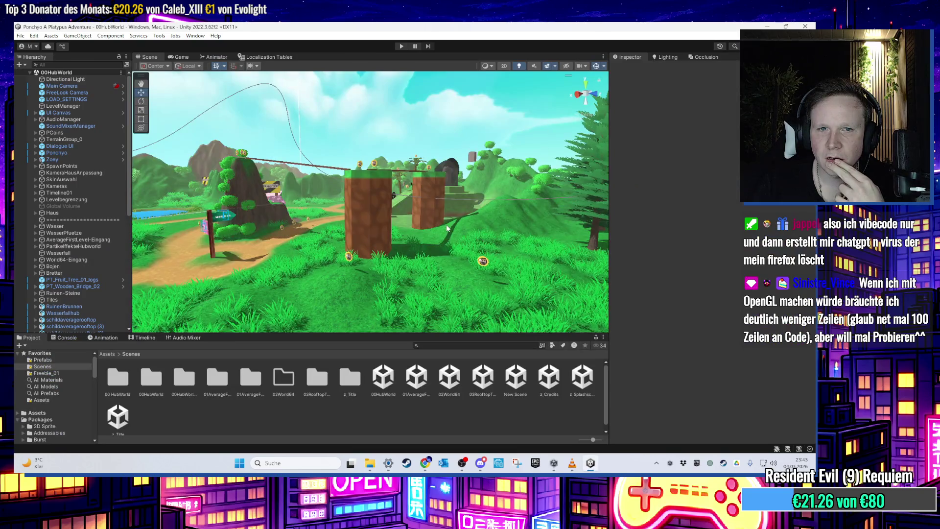
mouse_move(447, 228)
left_mouse_down()
mouse_move(340, 297)
mouse_move(323, 252)
mouse_move(432, 224)
mouse_move(383, 204)
mouse_move(397, 204)
mouse_move(409, 164)
mouse_move(383, 246)
left_mouse_up()
left_click(409, 164)
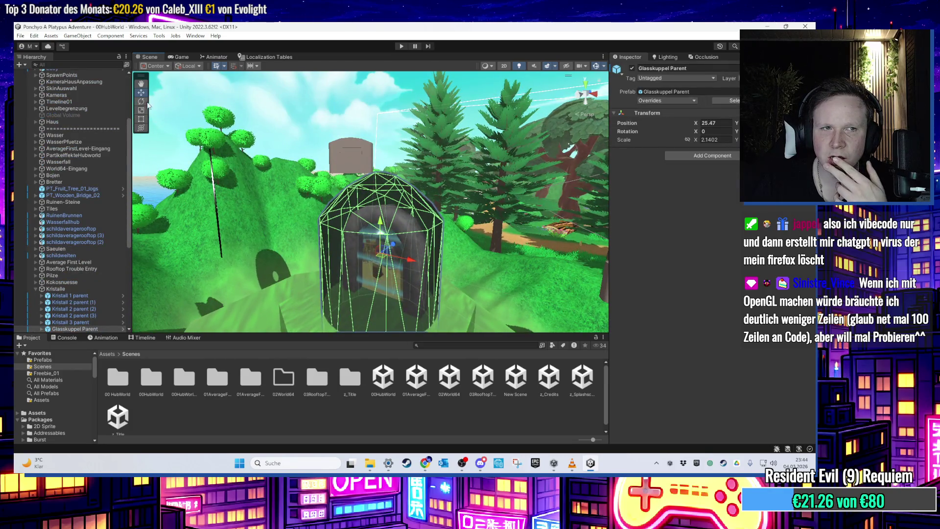
- Show 00HubWorld's lighting settings (HubWorldLighting, Baked Indirect) with the glass dome deselected
scroll(129, 141, "up", 5)
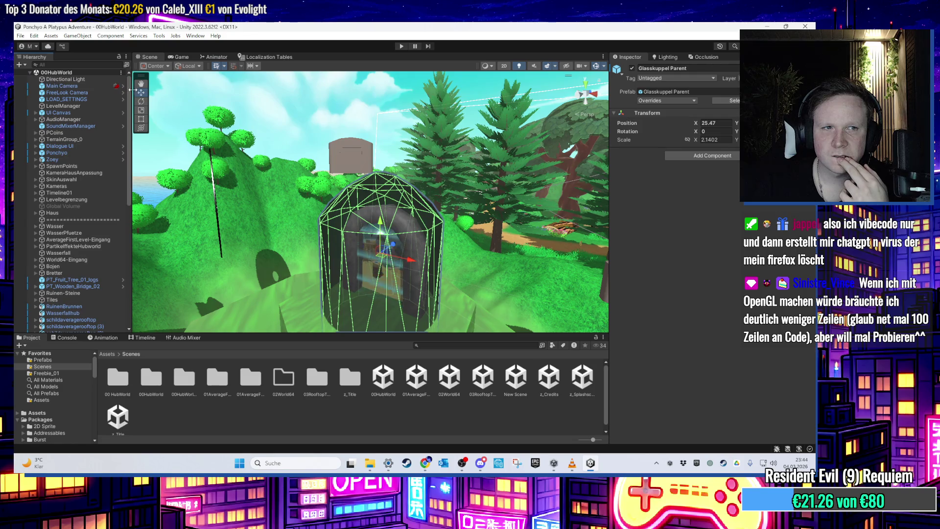
left_click(674, 57)
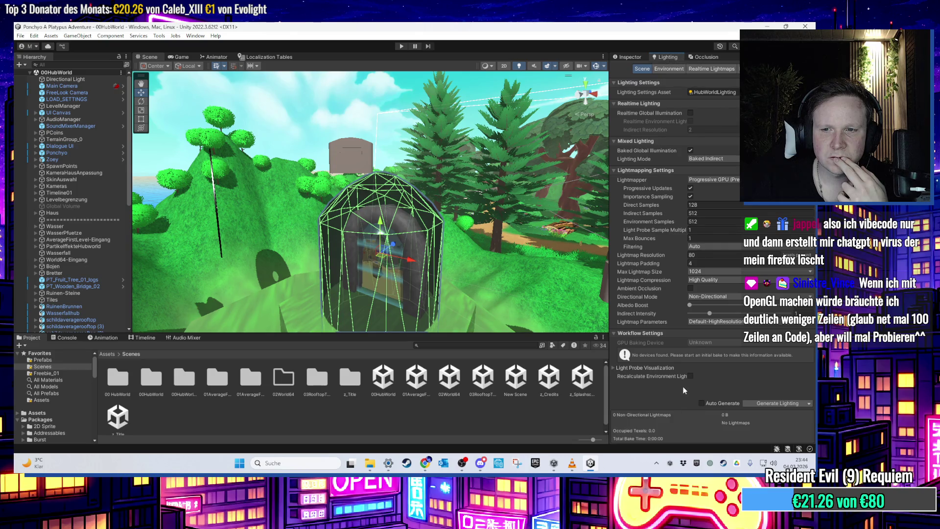
left_click(489, 420)
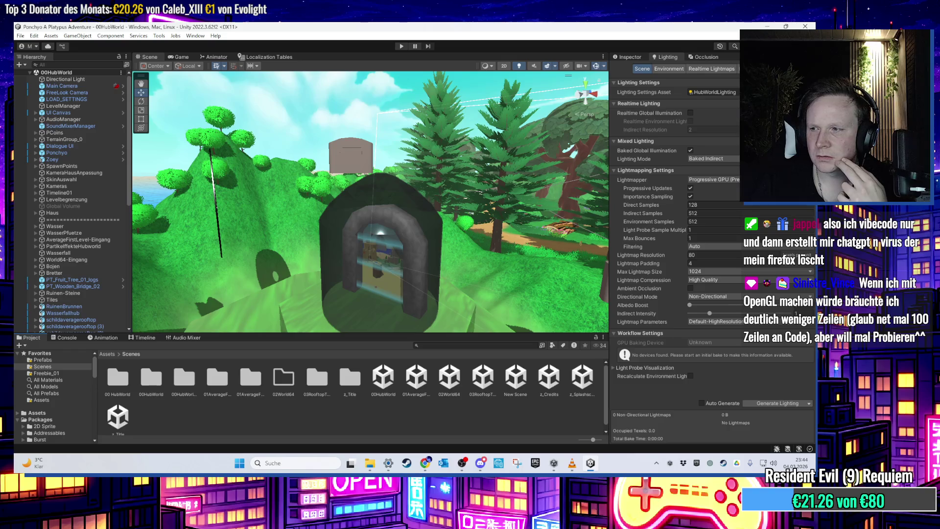
key("alt+Tab")
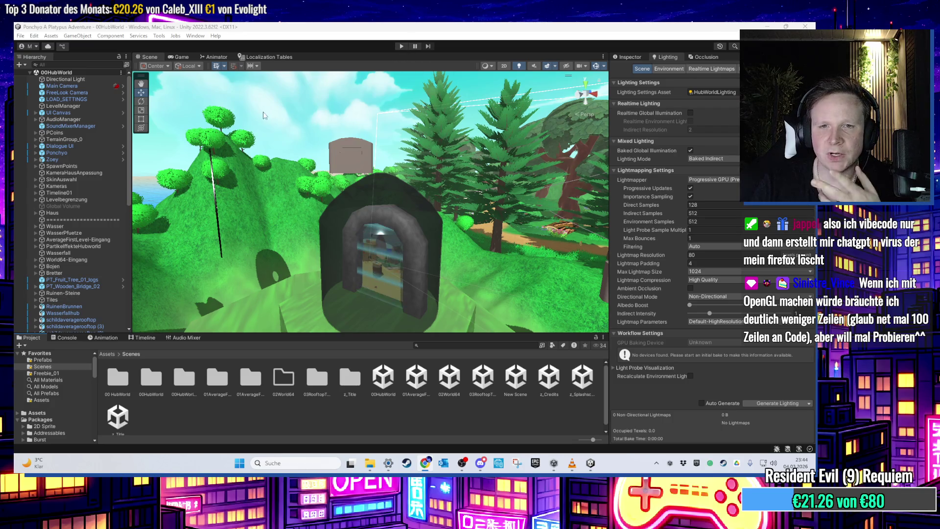
left_click(21, 36)
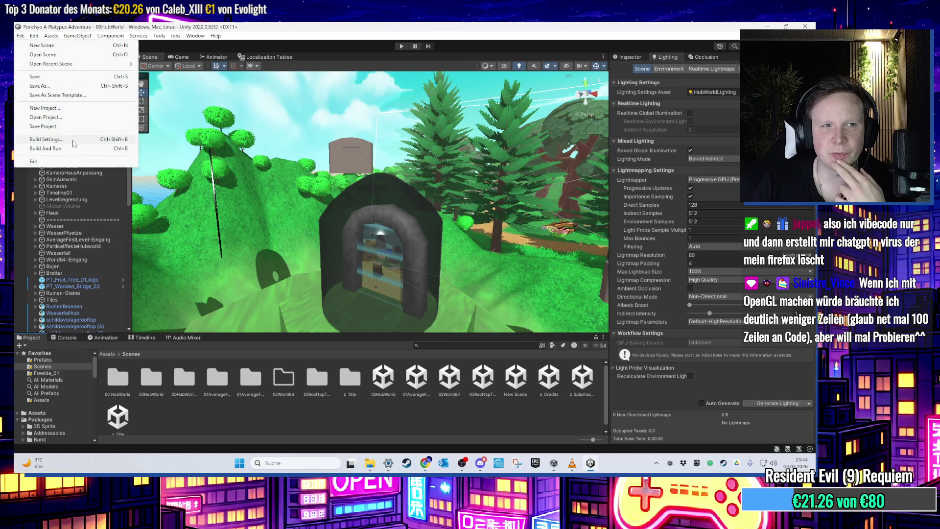
- Build and run the game, then open PilzminispielStarter.cs from the GraphView compile error
left_click(68, 149)
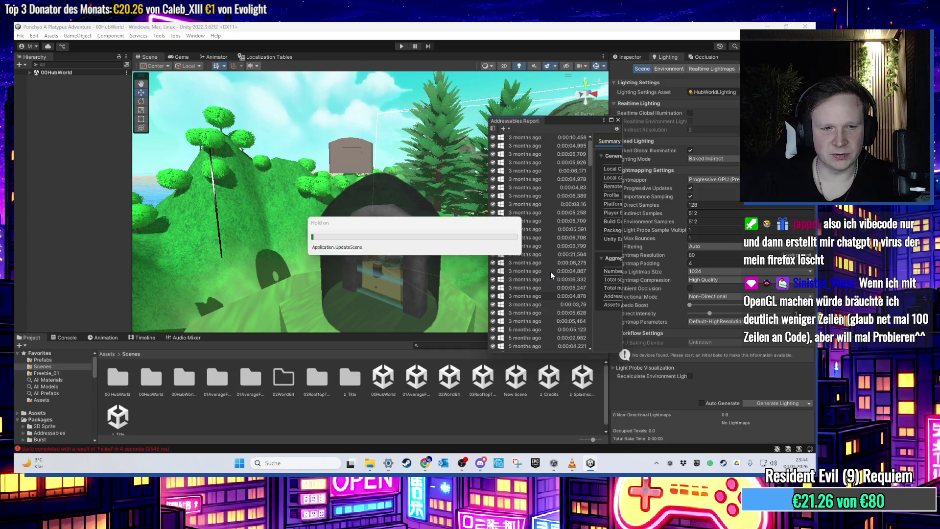
left_click(64, 339)
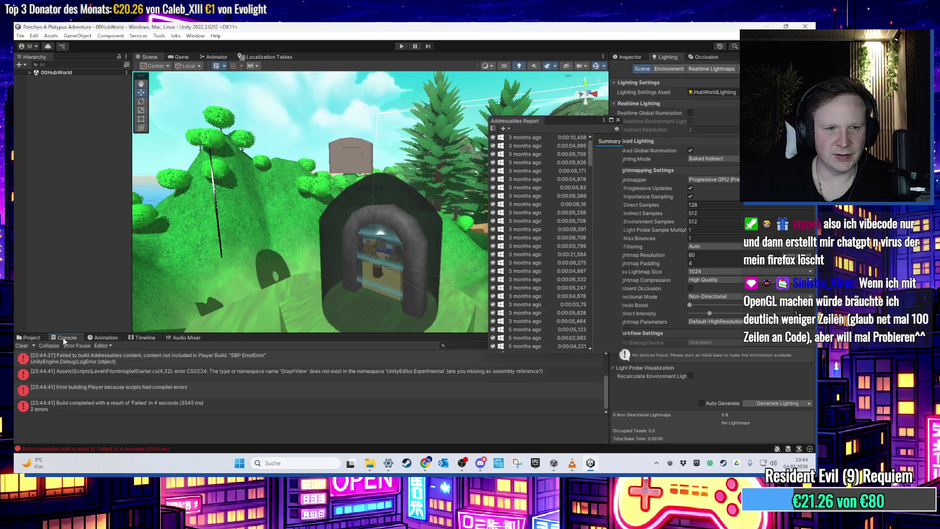
left_click(154, 377)
double_click(159, 380)
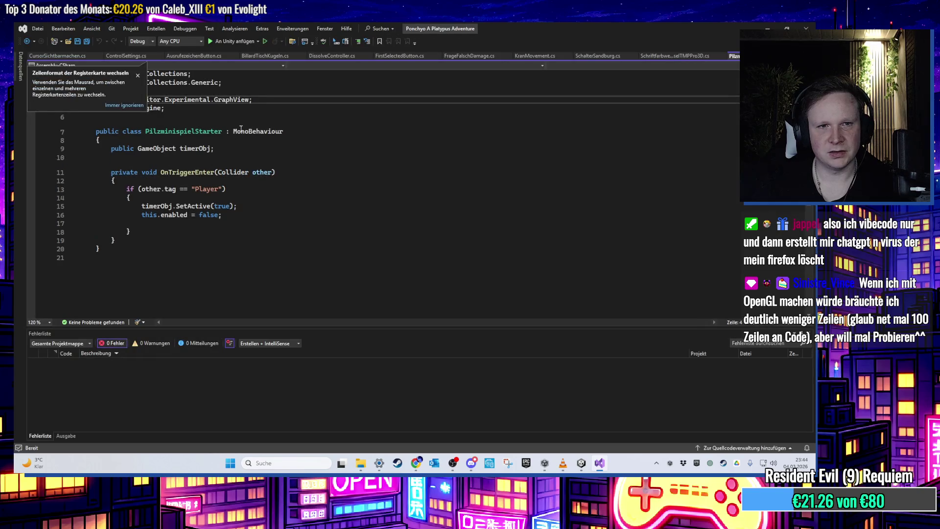
- Delete the 'using UnityEditor.Experimental.GraphView;' line from PilzminispielStarter.cs and save it
key("shift+Home")
key("BackSpace")
key("BackSpace")
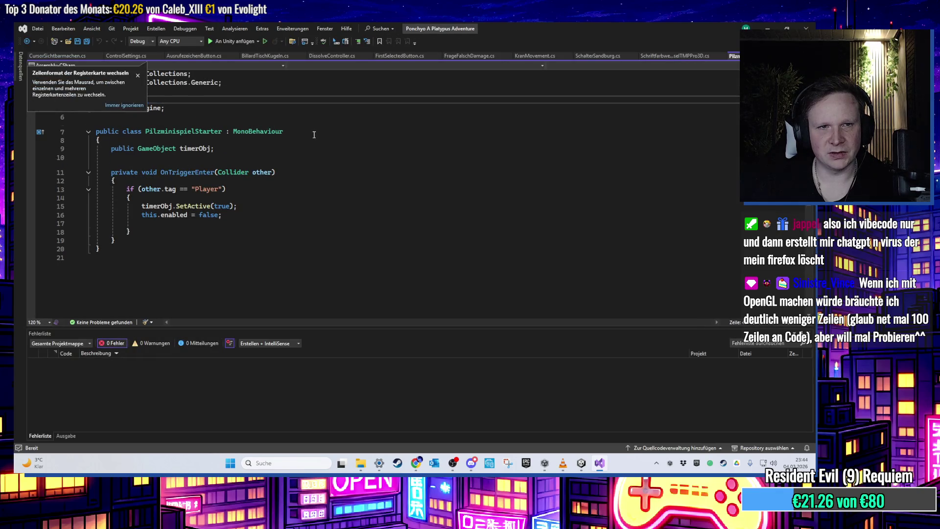
left_click(138, 75)
left_click(226, 122)
key("ctrl+s")
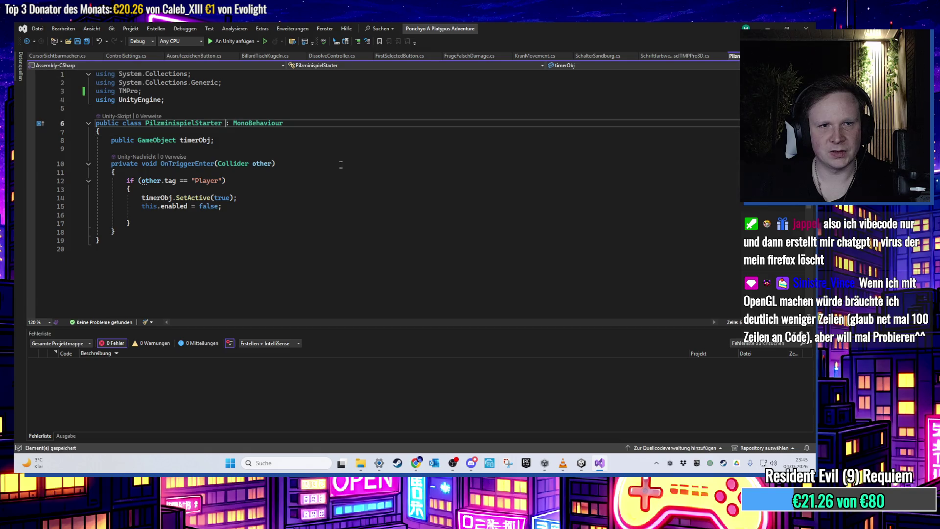
left_click(776, 22)
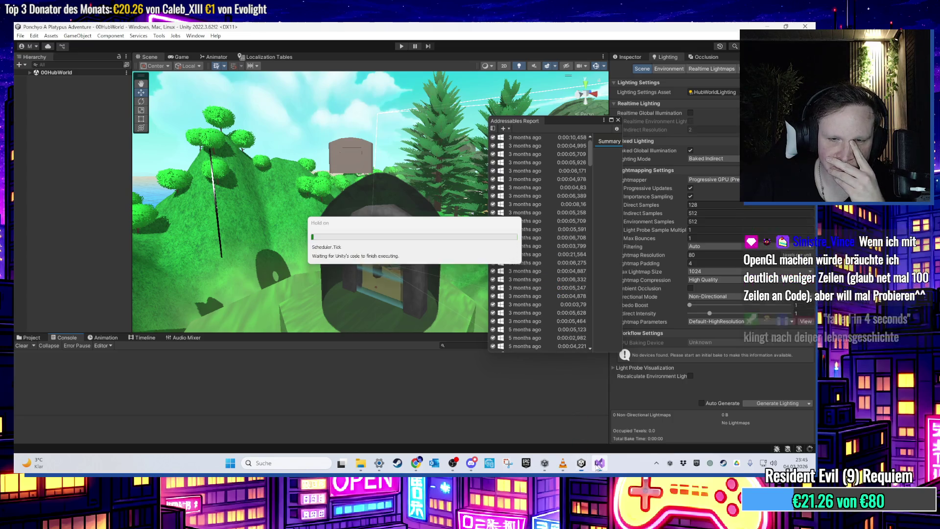
- Rebuild the game and inspect the SteinDach missing-prefab error in the Console
left_click(21, 36)
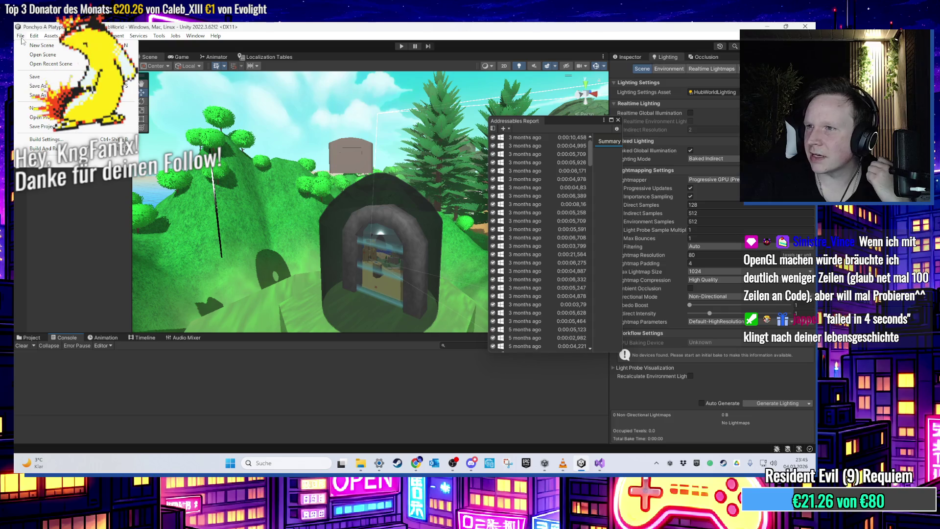
left_click(62, 128)
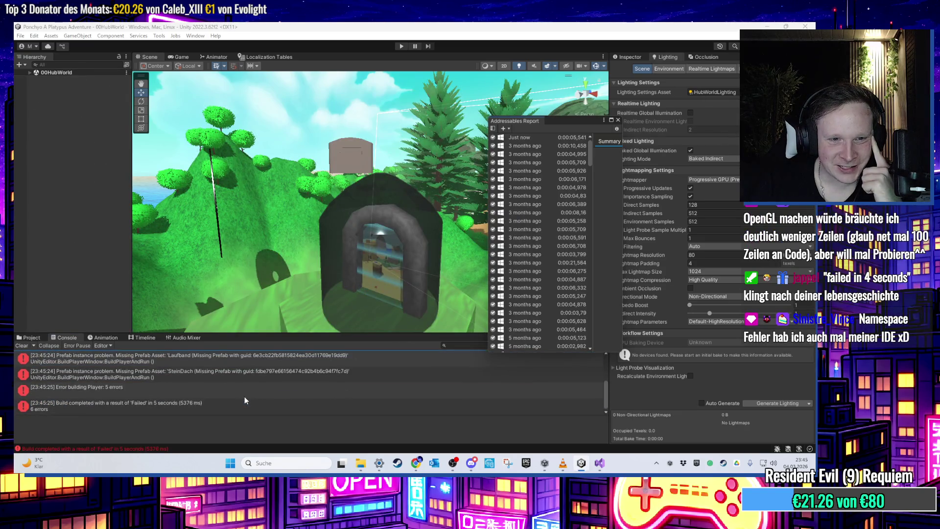
scroll(244, 400, "up", 2)
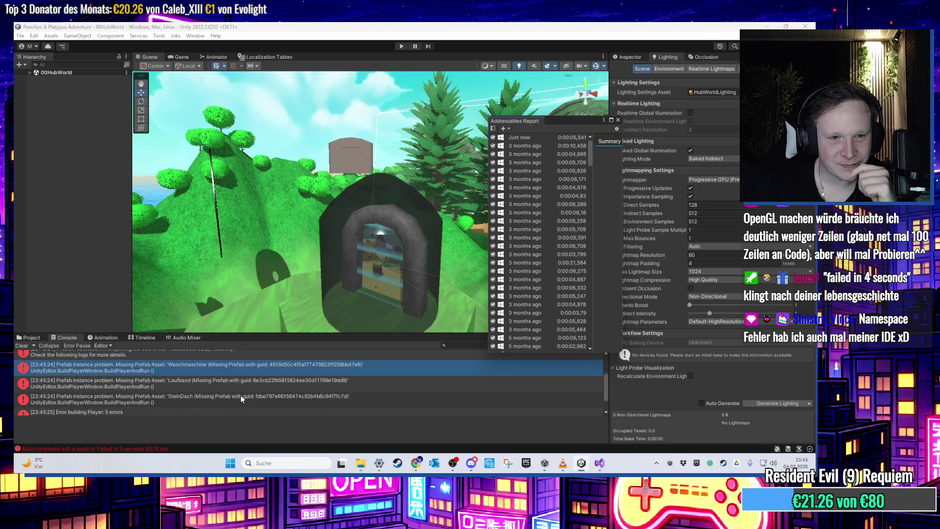
scroll(228, 387, "down", 2)
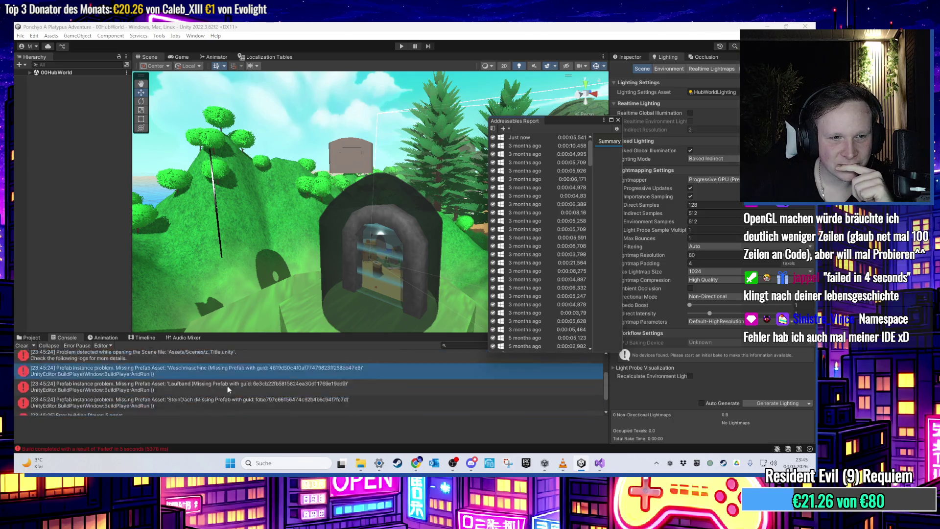
left_click(229, 381)
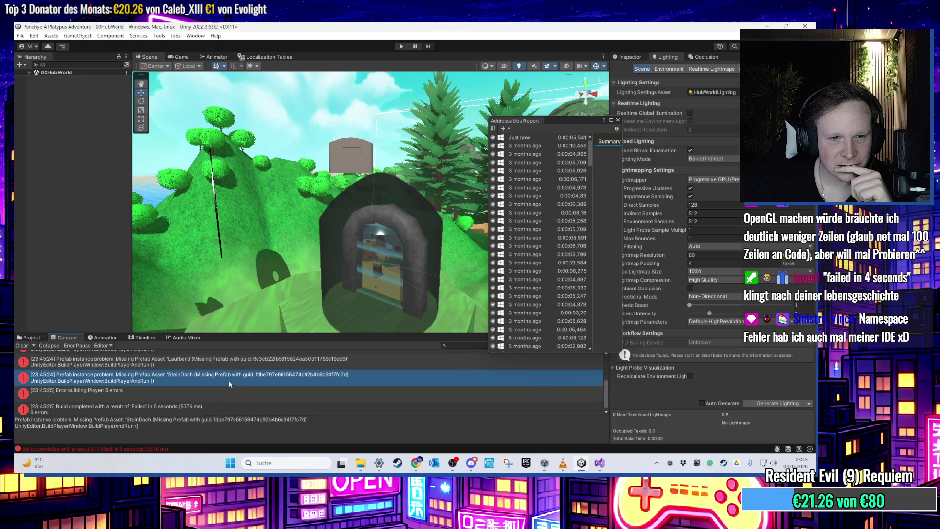
left_click(33, 337)
left_click(30, 73)
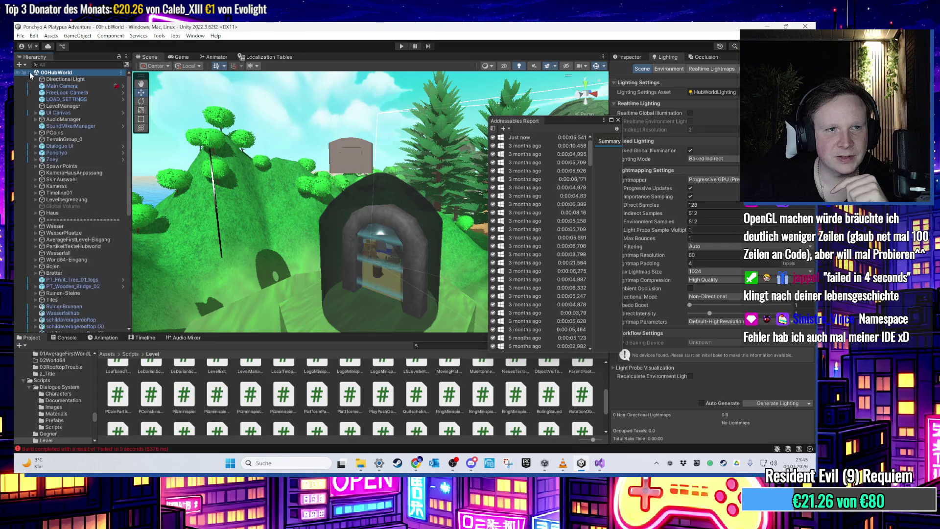
- Find SteinDach through the hierarchy search, frame it, and toggle its active state on and off
scroll(89, 179, "down", 3)
scroll(89, 179, "up", 3)
left_click(69, 65)
type("eindach")
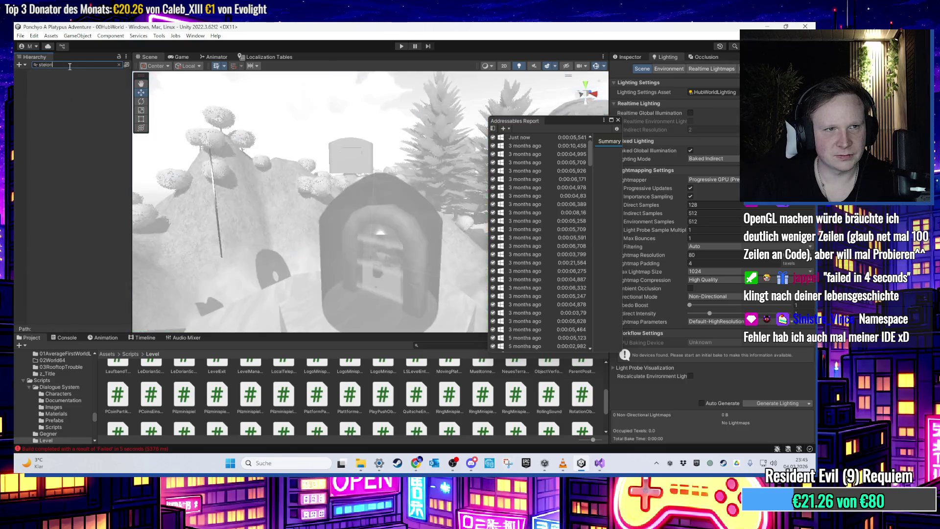
left_click(52, 80)
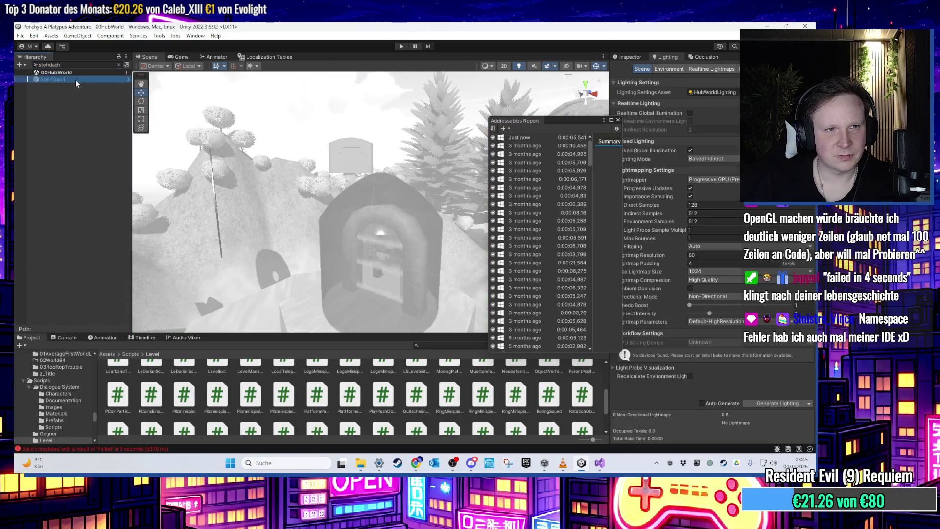
left_click(118, 65)
key("f")
left_click_drag(300, 171, 433, 147)
left_click(628, 57)
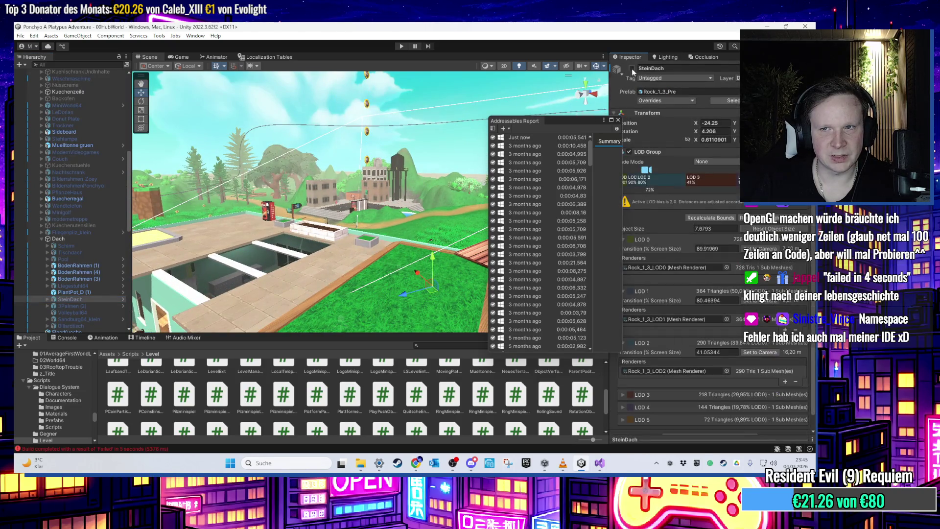
left_click(632, 68)
left_click(632, 69)
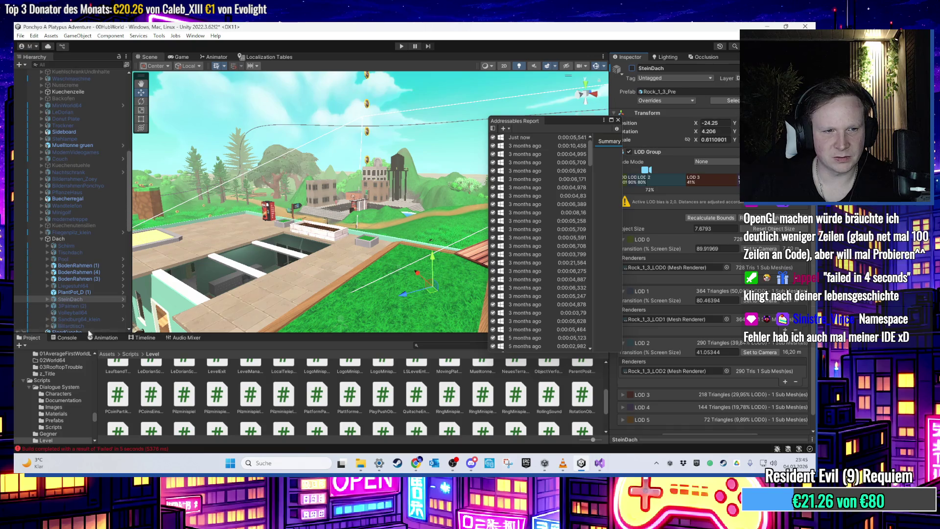
- Close the Addressables report, read the scene-opening error, and show the Assets/Scenes folder
left_click(67, 337)
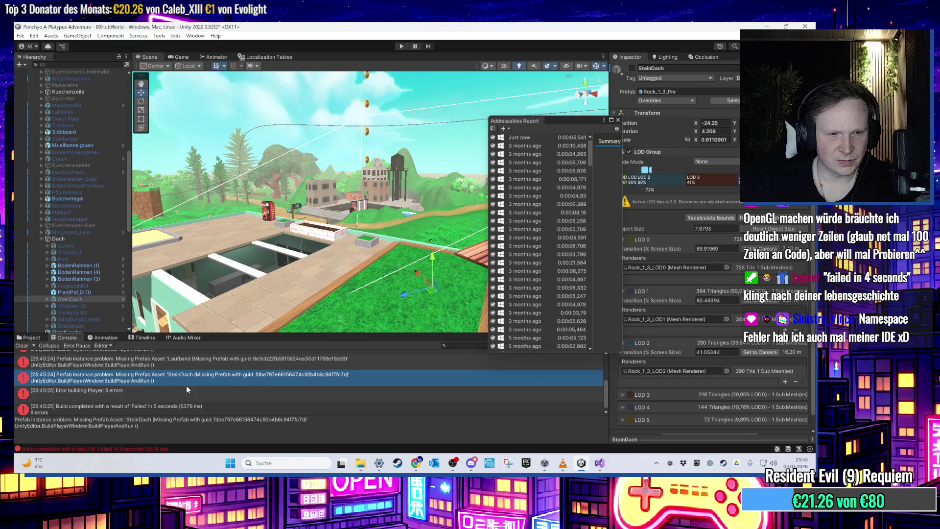
scroll(186, 385, "up", 4)
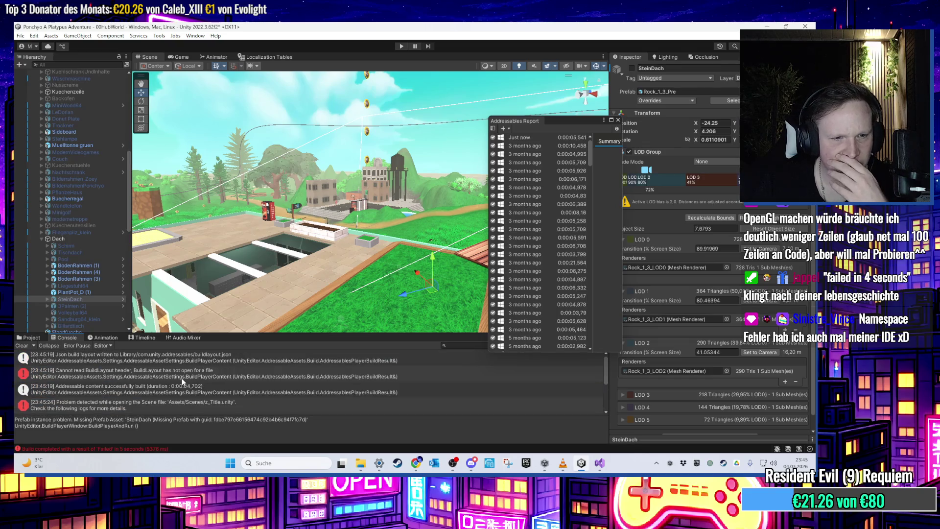
scroll(304, 299, "up", 5)
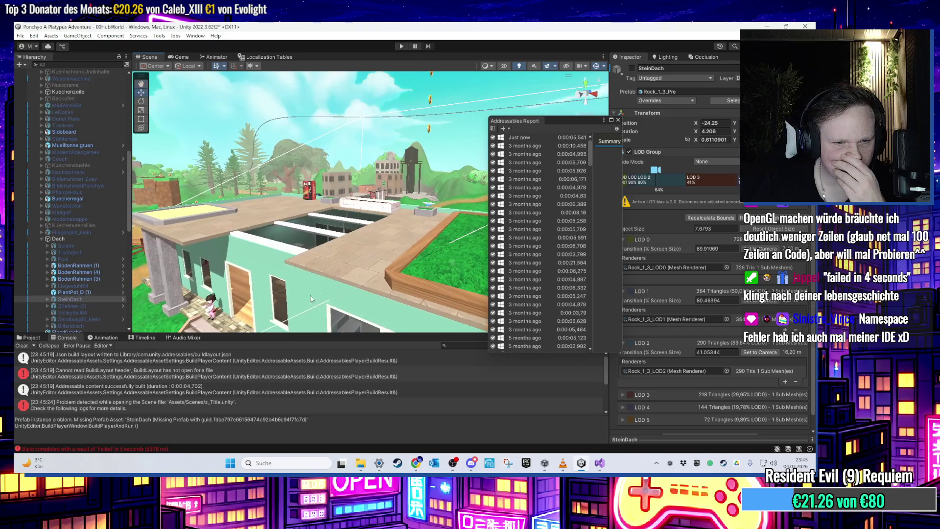
left_click_drag(290, 318, 333, 270)
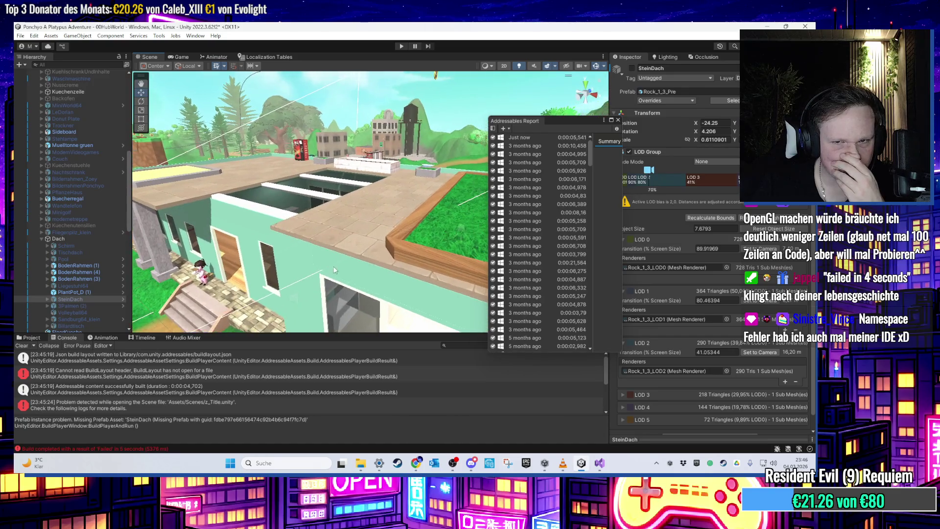
left_click(618, 120)
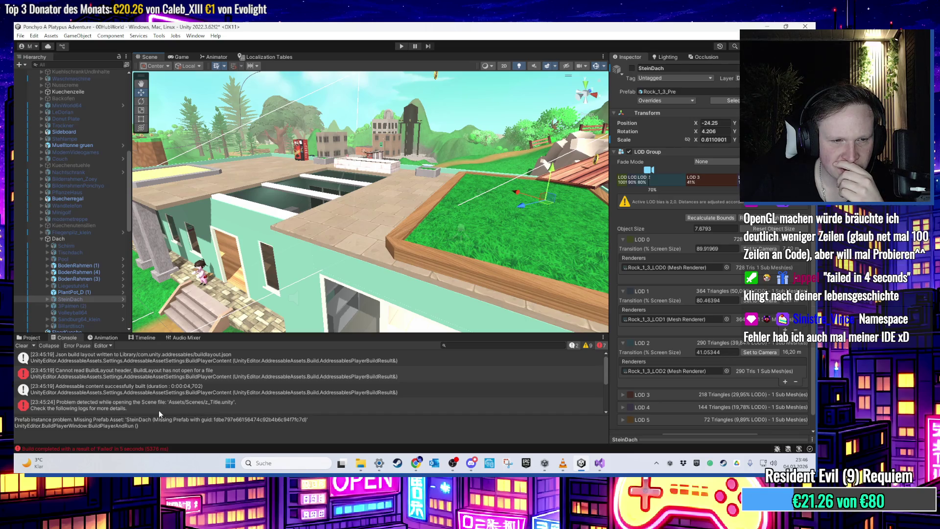
left_click(159, 410)
scroll(159, 410, "down", 1)
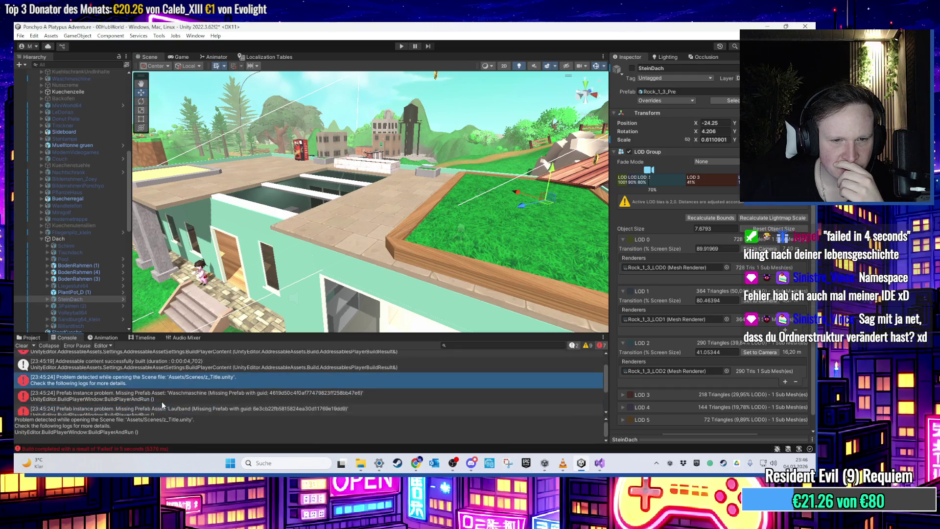
left_click(163, 398)
left_click(32, 338)
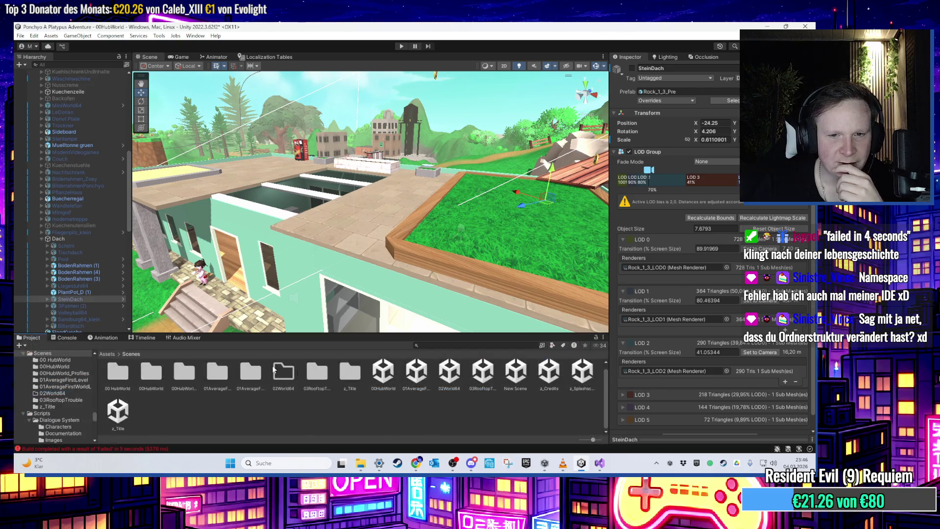
- Save the current scene and open z_Title, viewing its terrain island
left_click(554, 374)
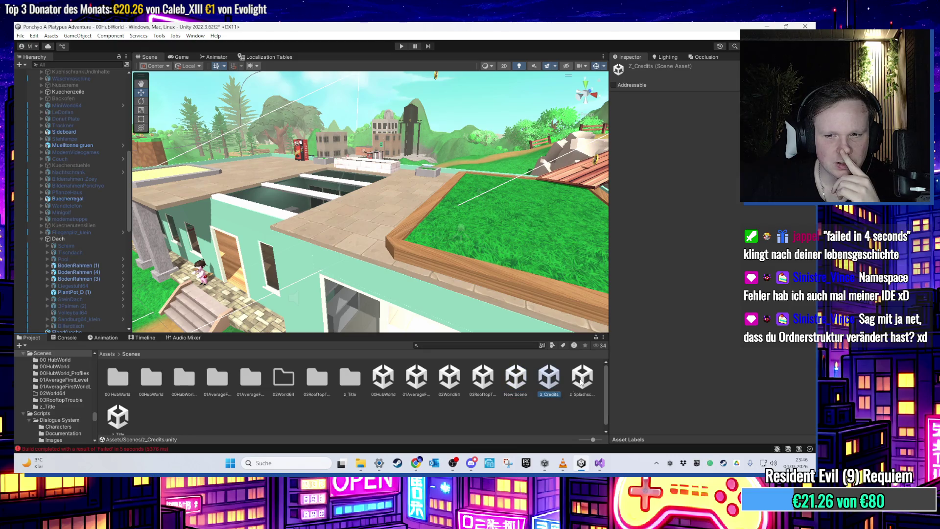
scroll(342, 396, "down", 1)
double_click(117, 413)
left_click(410, 259)
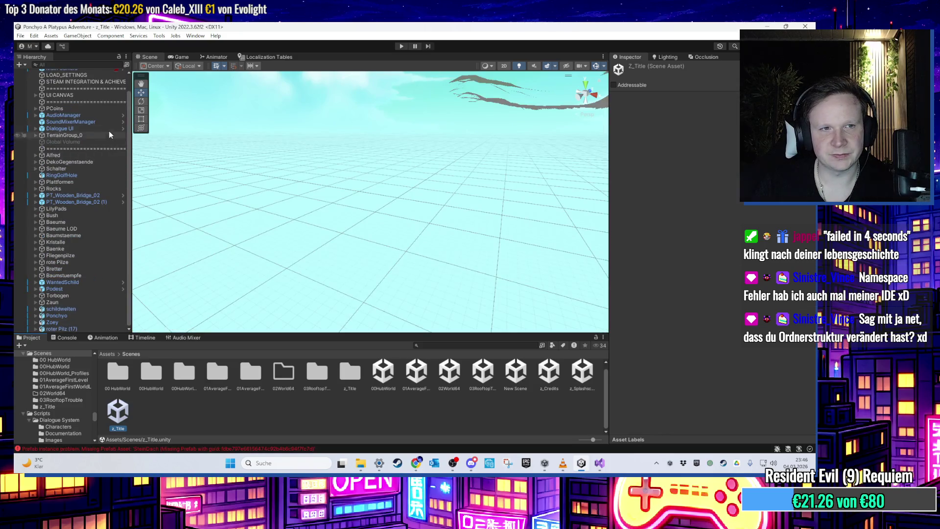
mouse_move(362, 215)
left_mouse_down()
mouse_move(370, 243)
mouse_move(402, 218)
mouse_move(434, 166)
mouse_move(343, 294)
mouse_move(224, 431)
left_mouse_up()
key("Right")
- Review the scene-opening and Waschmaschine missing-prefab errors in the Console
left_click(217, 448)
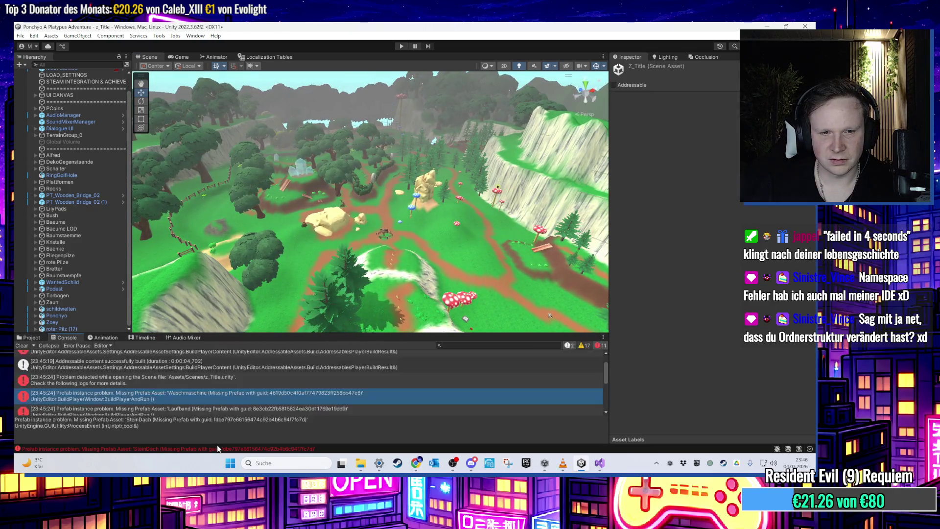
mouse_move(549, 315)
left_mouse_down()
mouse_move(422, 254)
mouse_move(465, 255)
mouse_move(414, 225)
left_mouse_up()
left_click(194, 381)
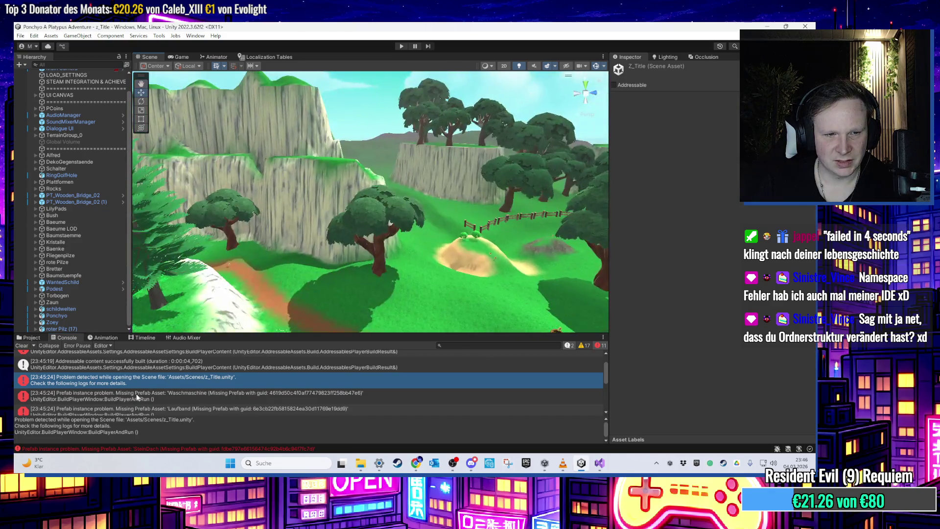
left_click(145, 399)
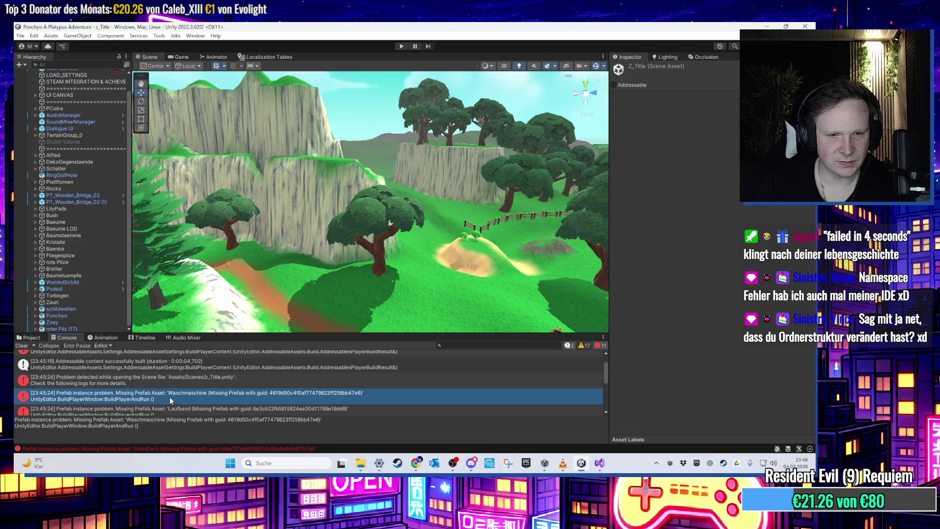
mouse_move(279, 313)
left_mouse_down()
mouse_move(294, 291)
mouse_move(475, 254)
mouse_move(222, 221)
mouse_move(147, 230)
left_mouse_up()
- Expand DekoGegenstaende and frame the broken SteinDach object in the view
scroll(69, 200, "up", 2)
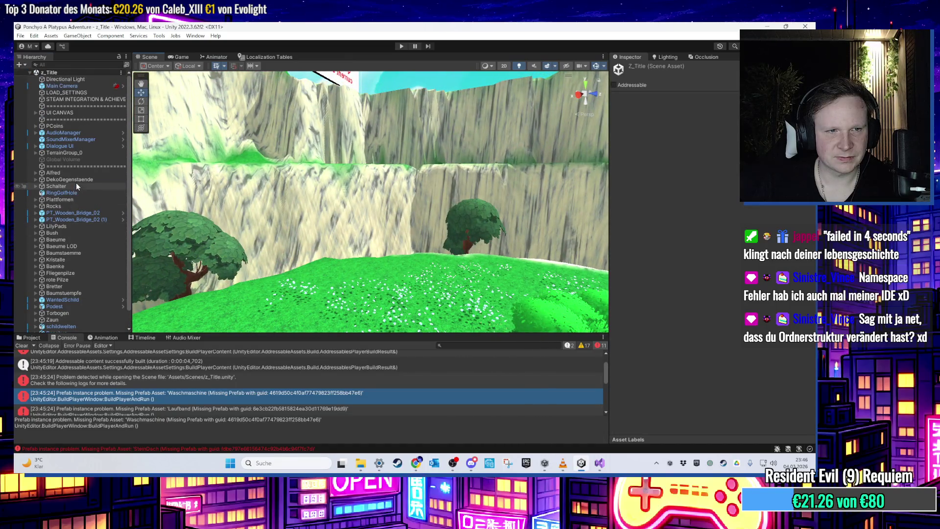
left_click(74, 180)
key("Right")
left_click(80, 186)
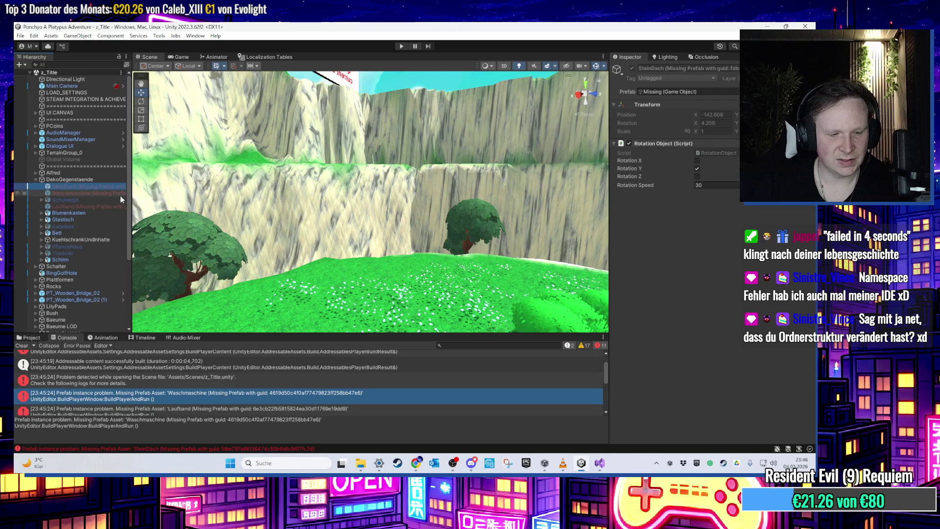
key("f")
mouse_move(354, 241)
left_mouse_down()
mouse_move(293, 233)
mouse_move(345, 235)
mouse_move(361, 274)
mouse_move(503, 231)
mouse_move(436, 216)
left_mouse_up()
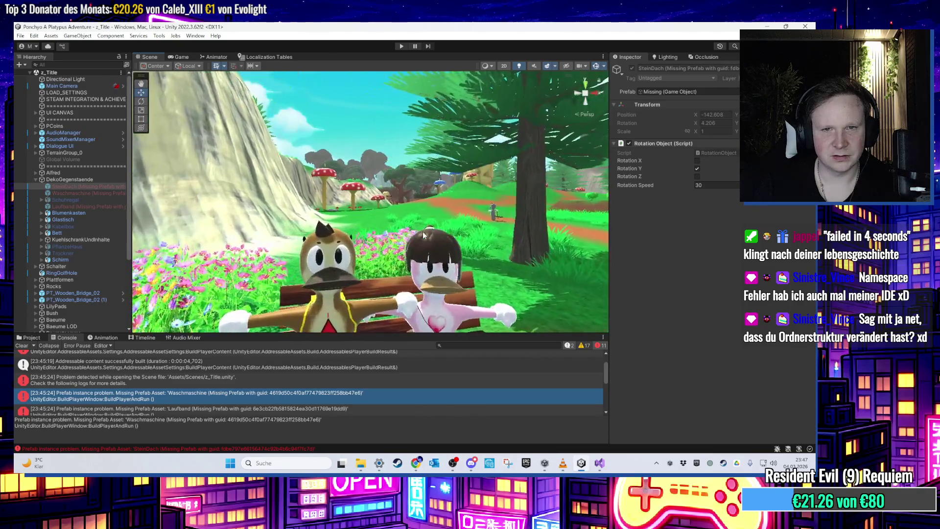
- Delete the missing-prefab objects SteinDach, Waschmaschine and Laufband from z_Title
left_click(88, 189)
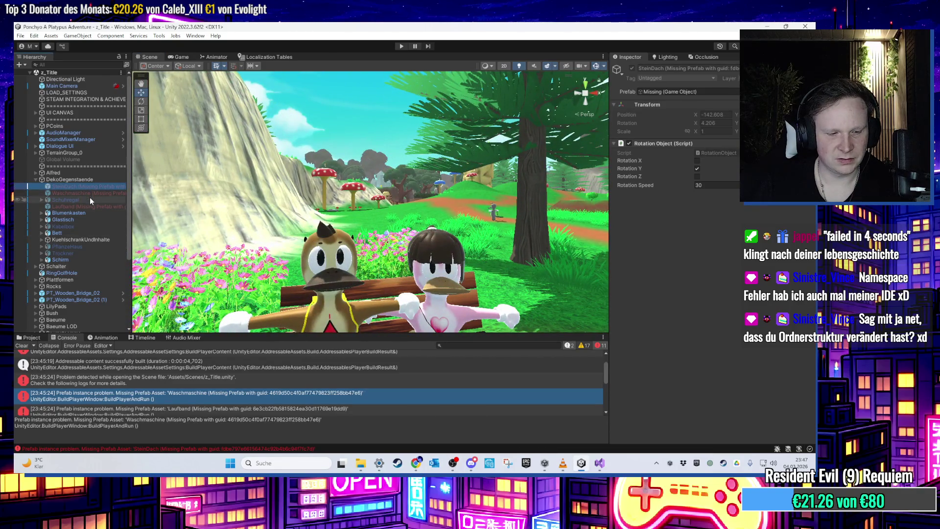
key("Delete")
left_click(96, 189)
key("Delete")
left_click(93, 193)
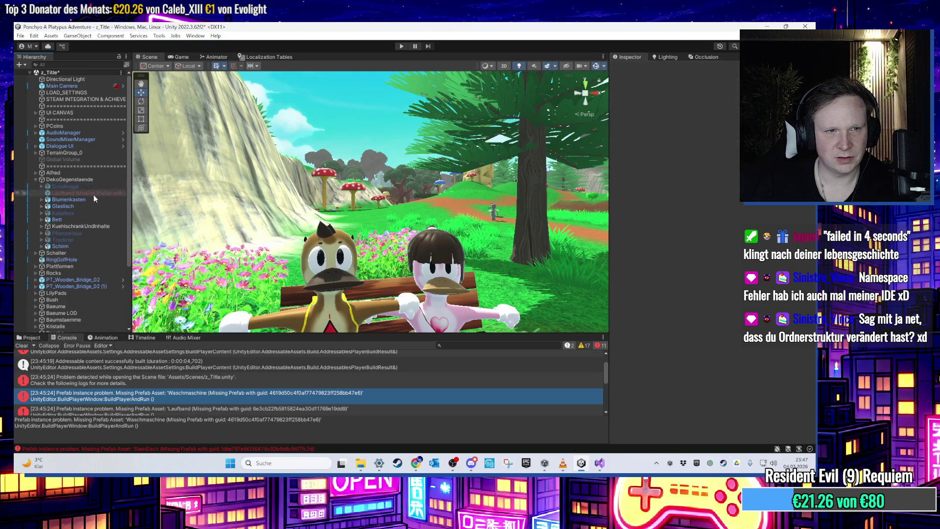
key("Delete")
- Clear the Console errors and open the 00HubWorld scene
left_click(29, 337)
left_click(54, 337)
left_click(28, 345)
left_click(30, 338)
double_click(379, 381)
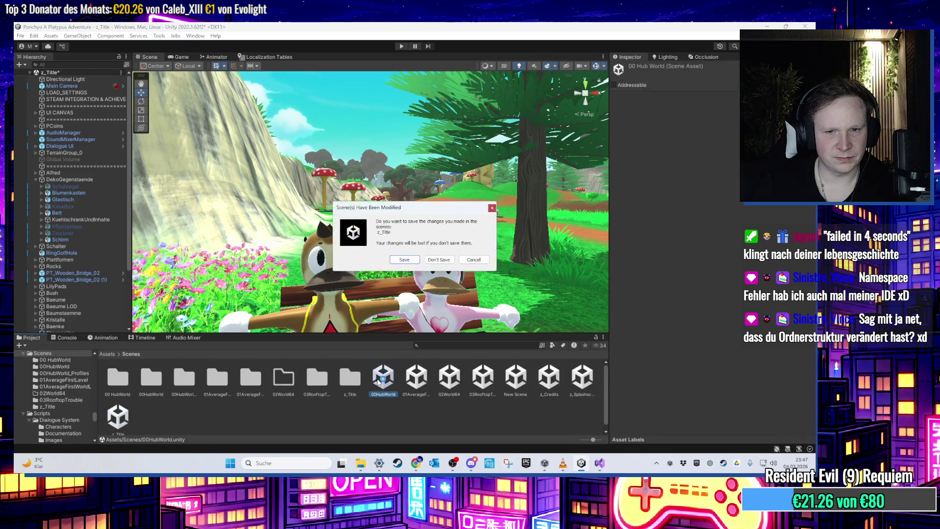
- Save z_Title, load 00HubWorld, fly to the hub house, and start Build And Run
left_click(398, 259)
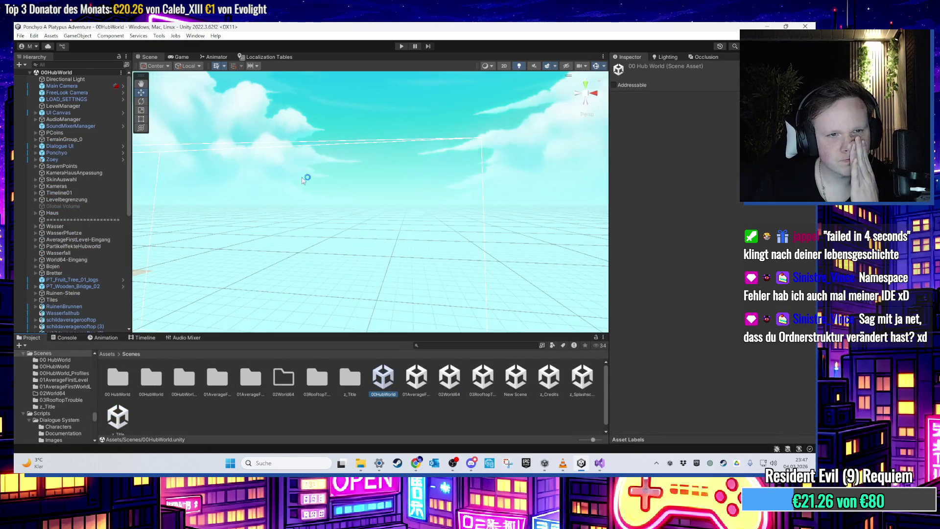
left_click(84, 146)
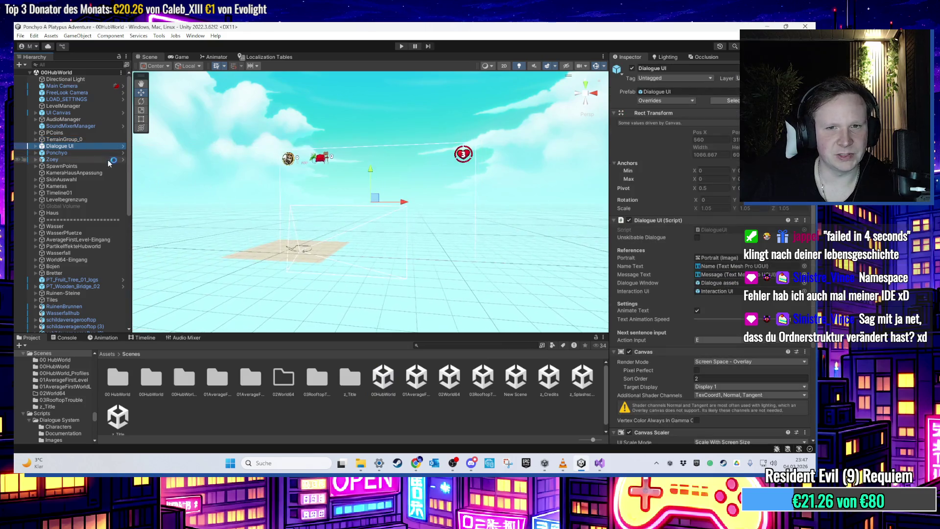
left_click_drag(304, 230, 340, 260)
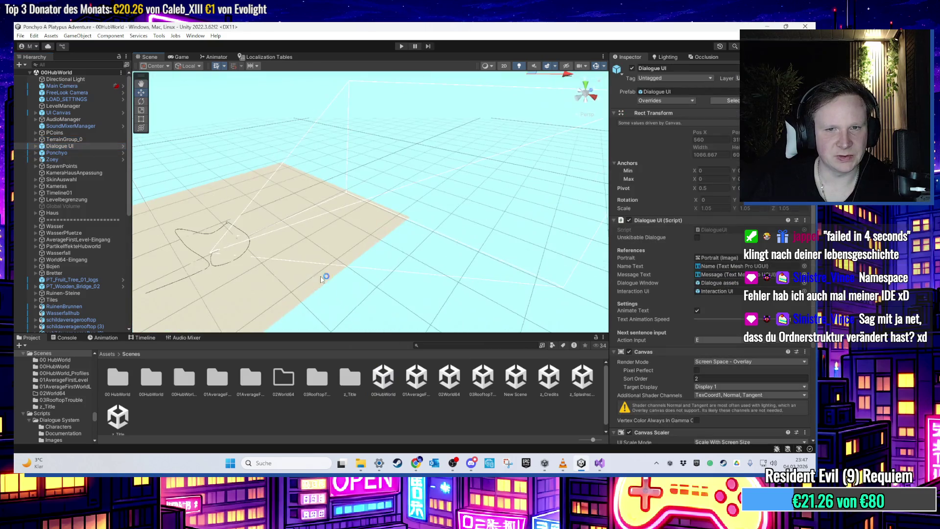
double_click(78, 227)
mouse_move(354, 155)
left_mouse_down()
mouse_move(394, 207)
mouse_move(323, 140)
mouse_move(377, 199)
mouse_move(246, 171)
mouse_move(78, 324)
left_mouse_up()
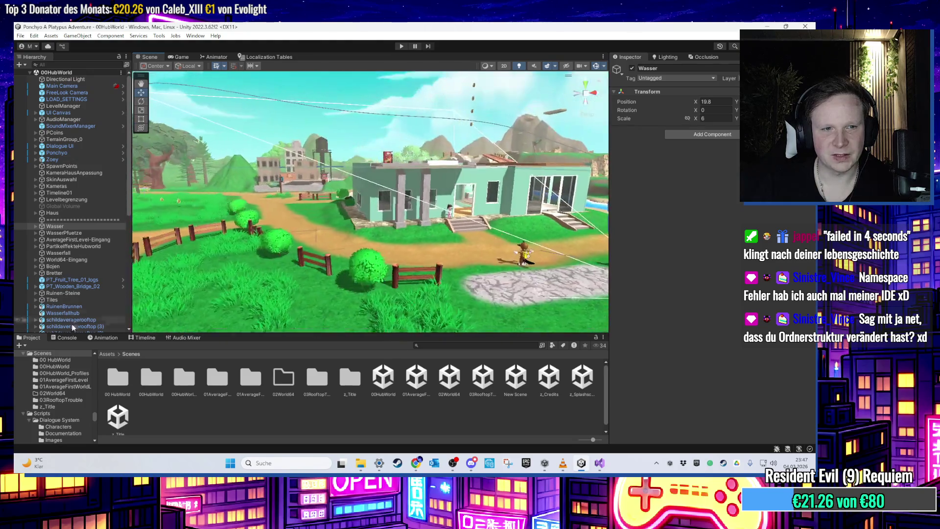
left_click(21, 36)
left_click(93, 148)
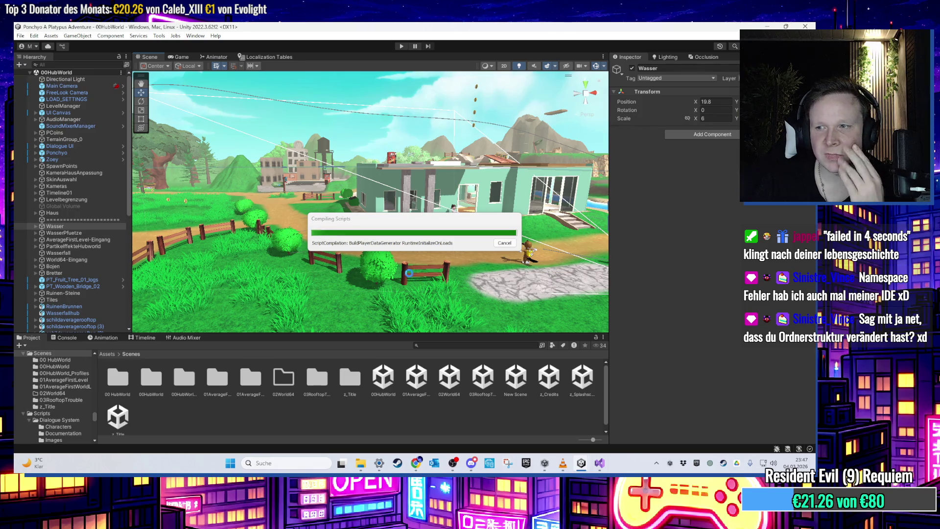
- Switch to Visual Studio while the build compiles shaders, then bring up the Windows volume mixer
key("alt+Tab")
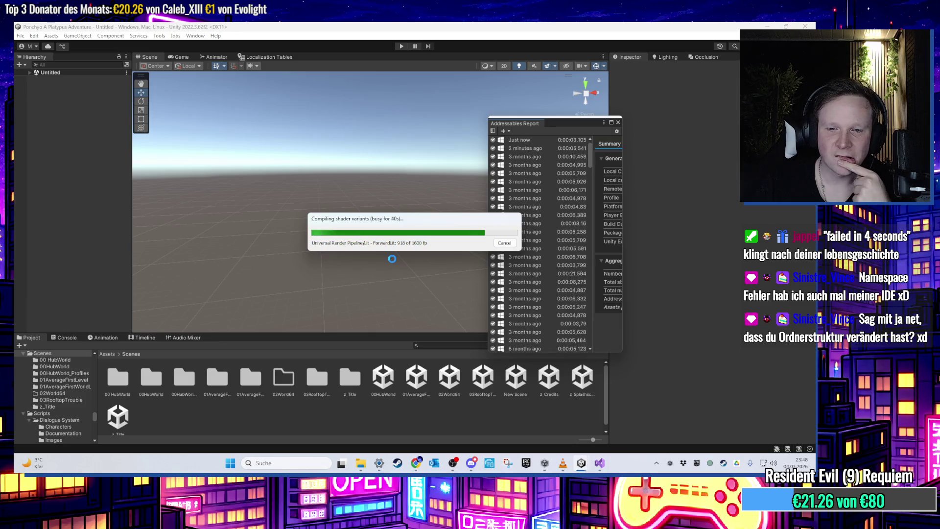
left_click(379, 462)
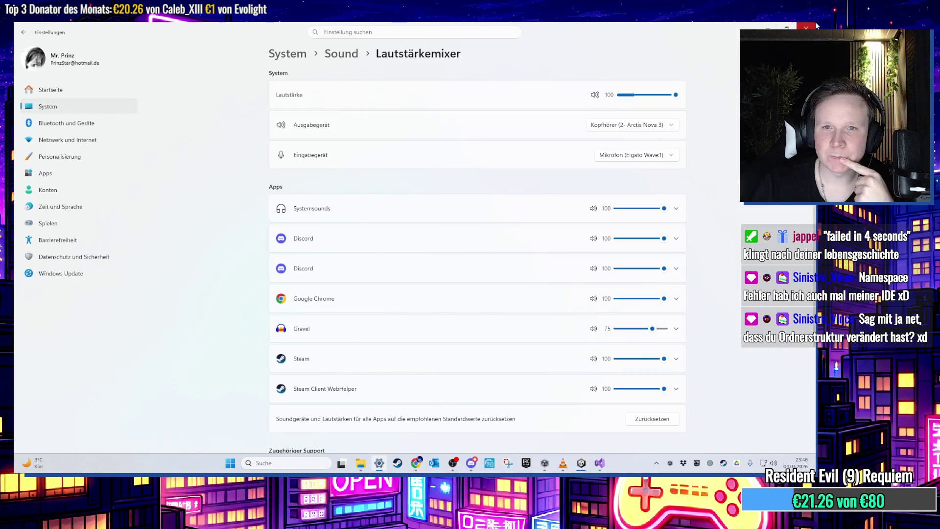
- Close the Windows Settings volume mixer so the launched Ponchyo build shows its title menu
left_click(812, 25)
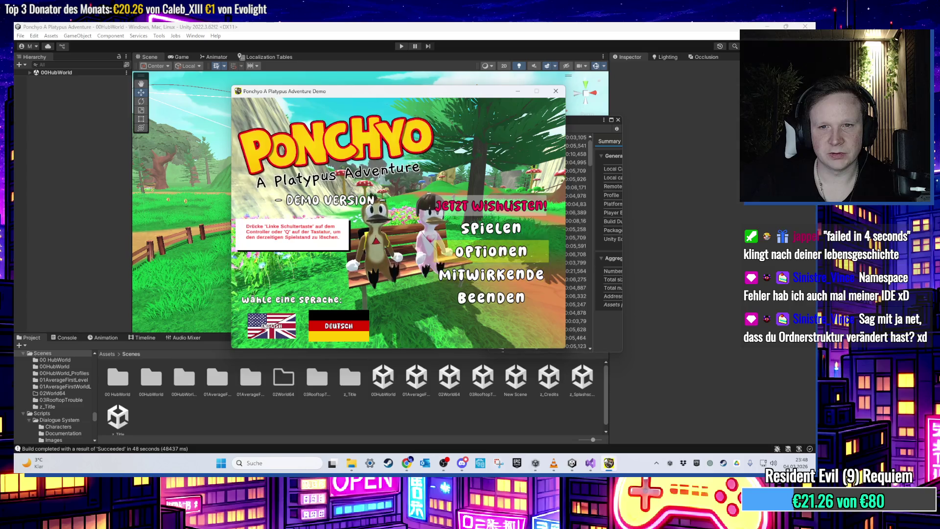
- Start the game via SPIELEN, run the character along the path, then pause
key("Up")
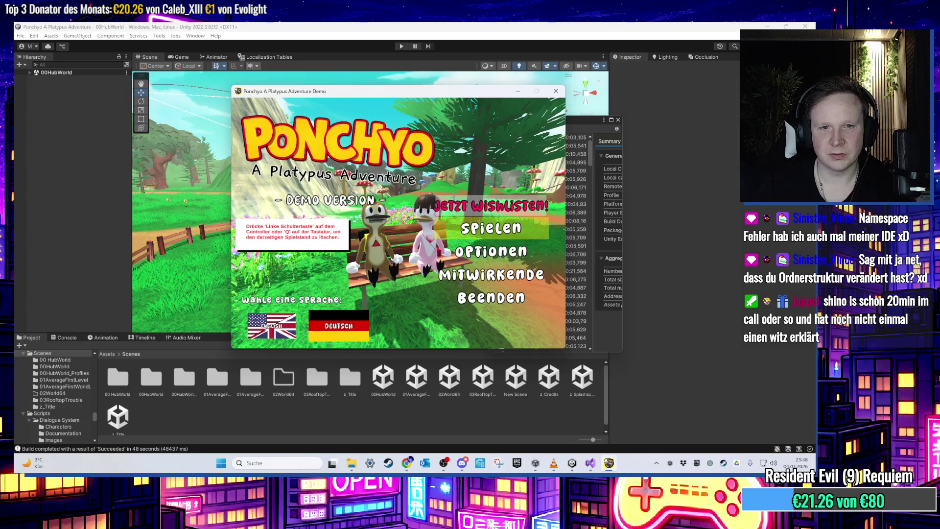
key("Return")
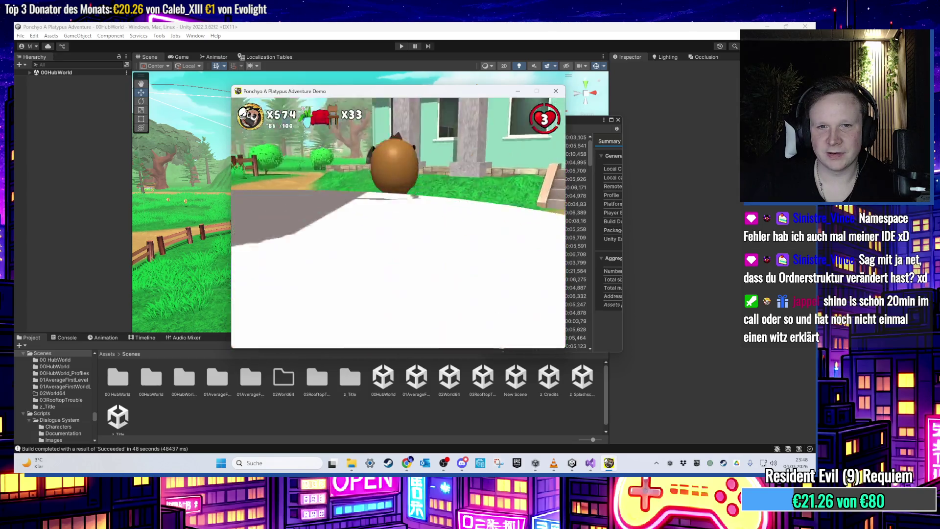
key("w")
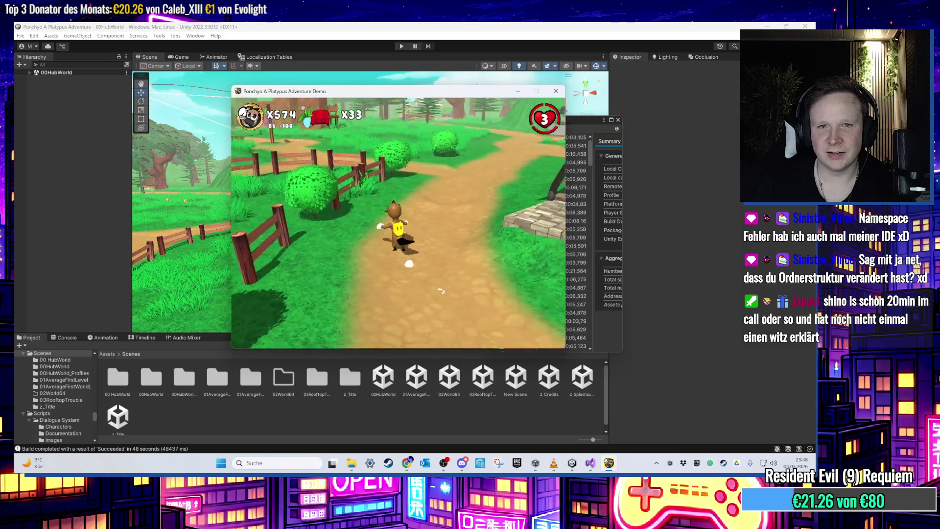
key("w")
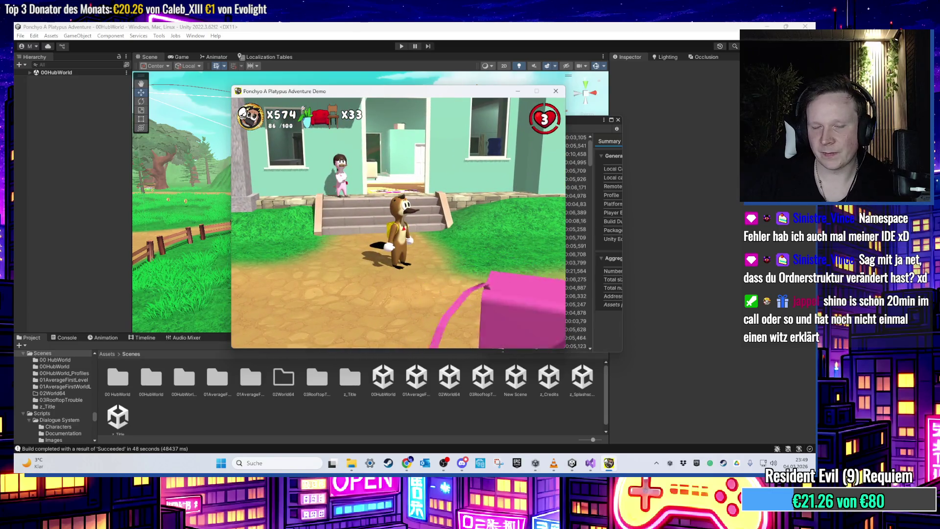
key("super")
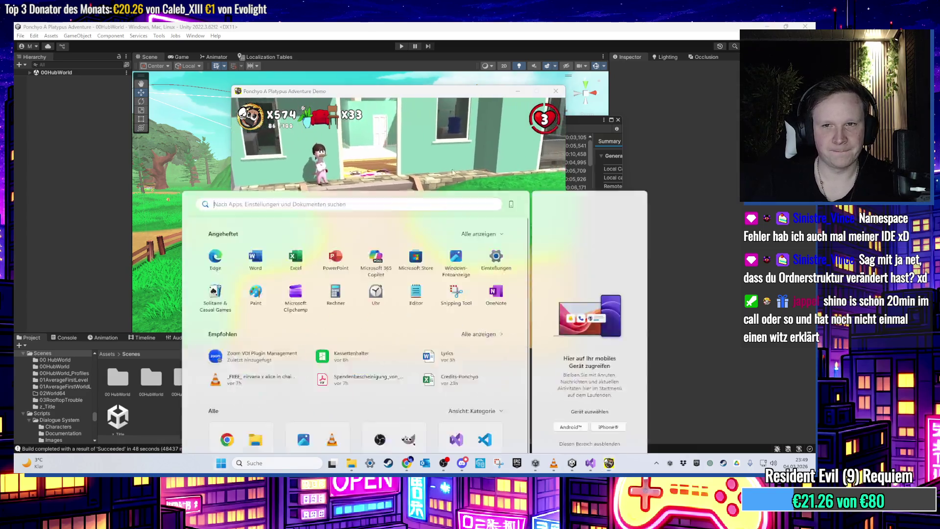
key("super")
key("super")
key("super")
key("Escape")
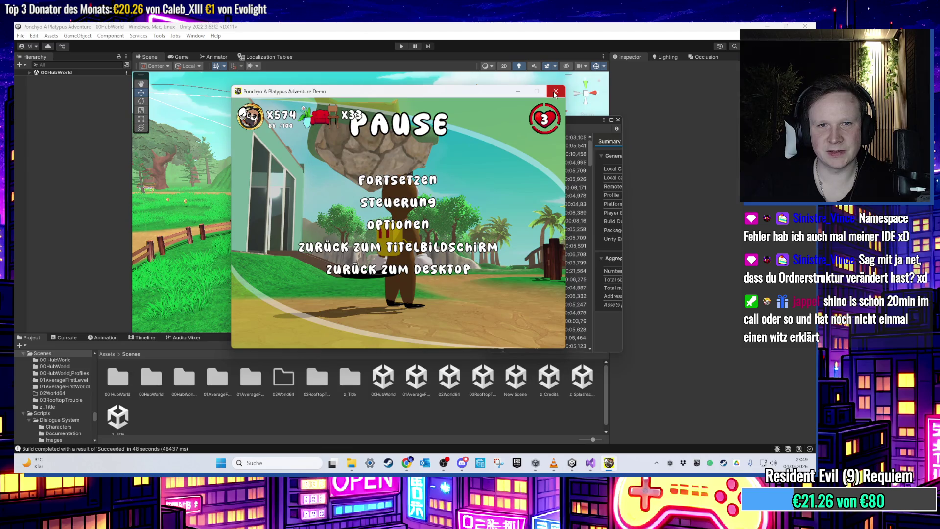
key("Escape")
key("Escape")
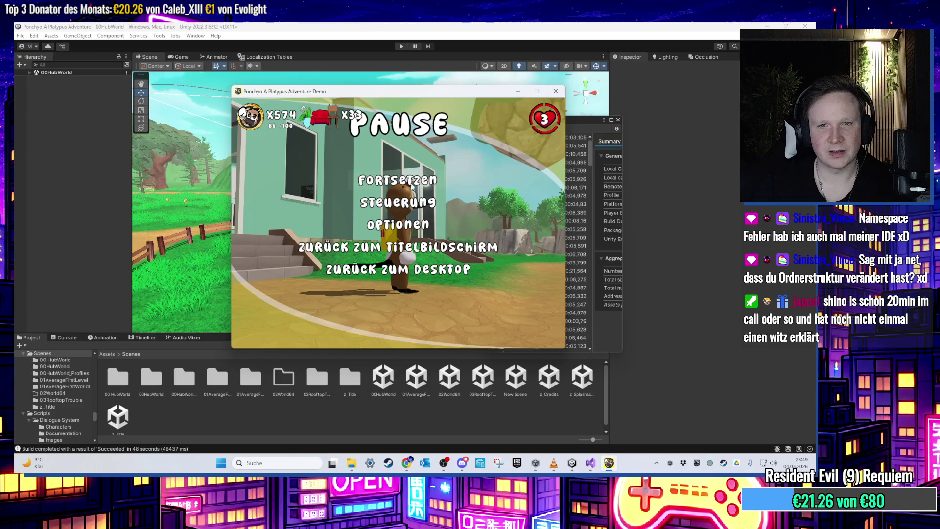
- Set the in-game resolution to 1280 x 720, back out with ZURÜCK, and close the game
left_click(398, 225)
left_click(401, 204)
left_click(443, 183)
left_click(444, 218)
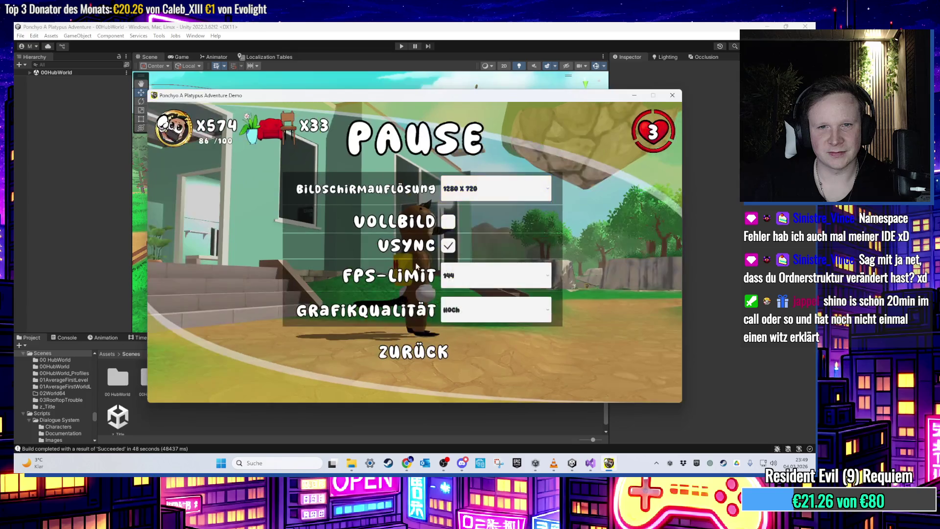
left_click(420, 352)
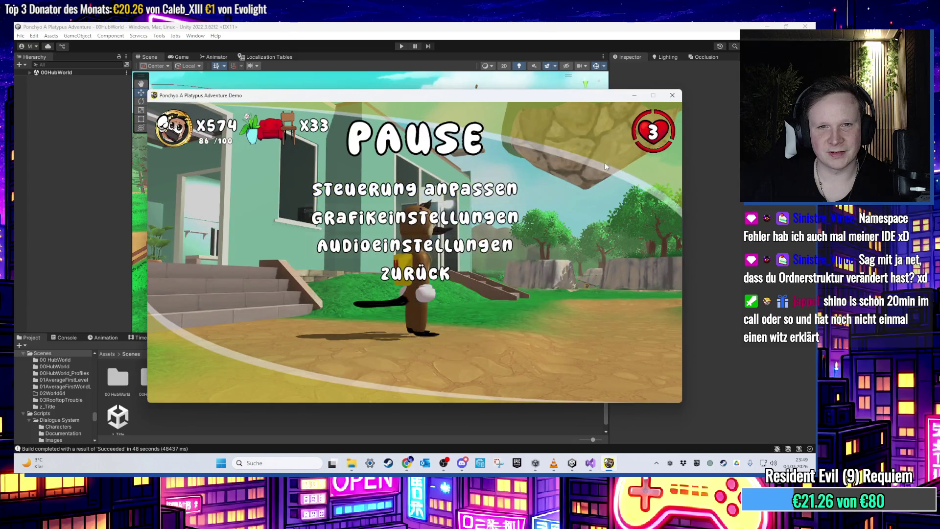
left_click(673, 95)
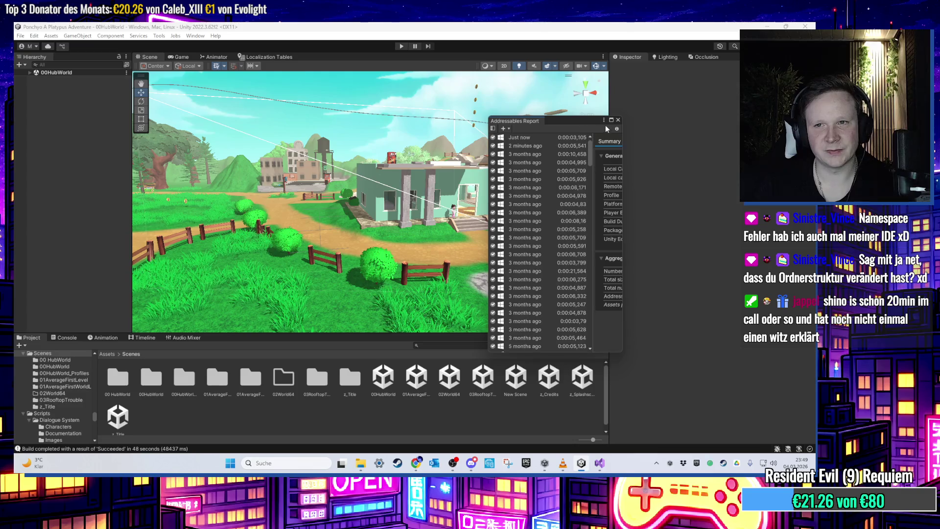
- Close the Addressables report and look inside the 00HubWorld scene folder
left_click(617, 120)
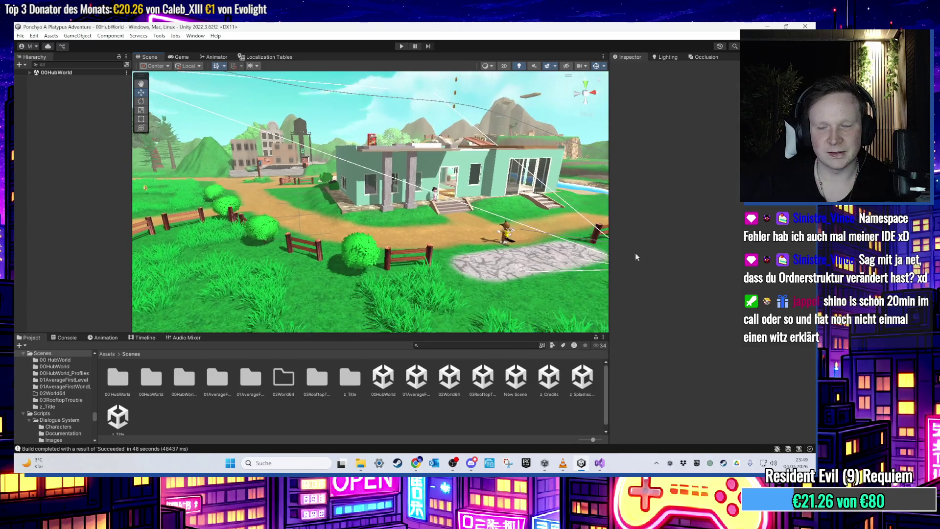
mouse_move(416, 137)
left_mouse_down()
mouse_move(414, 181)
mouse_move(367, 201)
mouse_move(386, 274)
left_mouse_up()
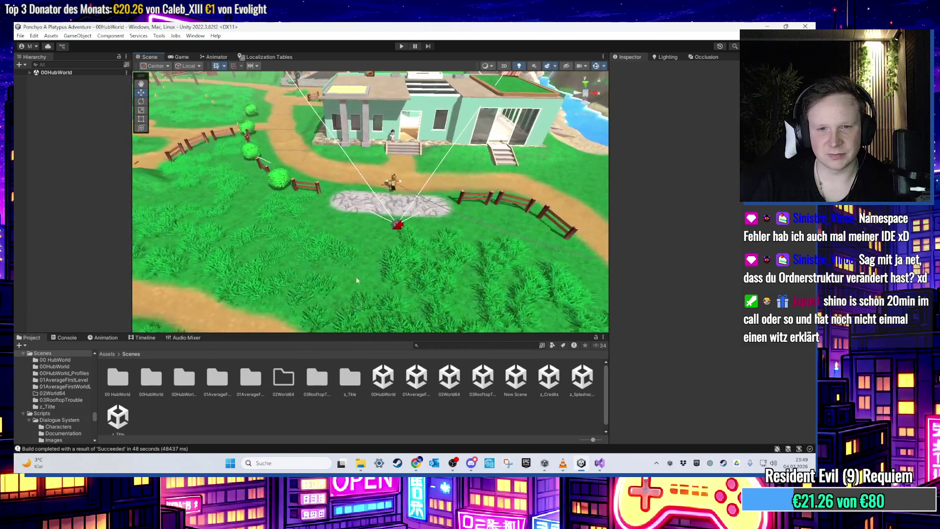
left_click(390, 387)
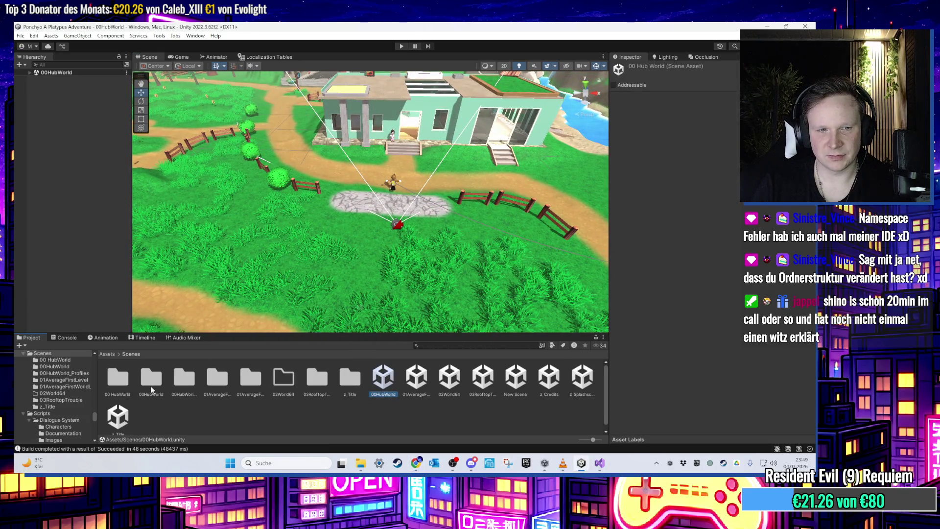
double_click(132, 387)
left_click(131, 353)
double_click(147, 385)
left_click(130, 353)
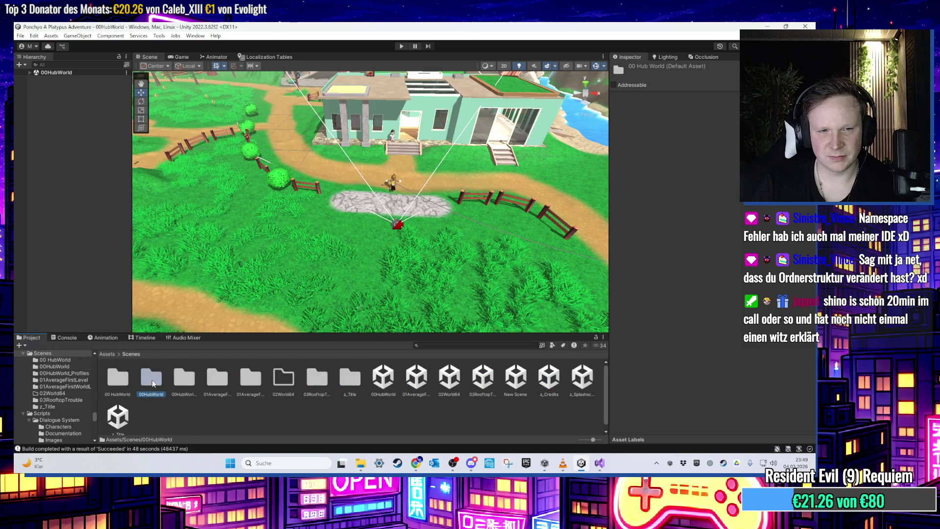
- Inspect the Main Camera and Global Volume Bloom profiles in the hub world's folders
double_click(182, 381)
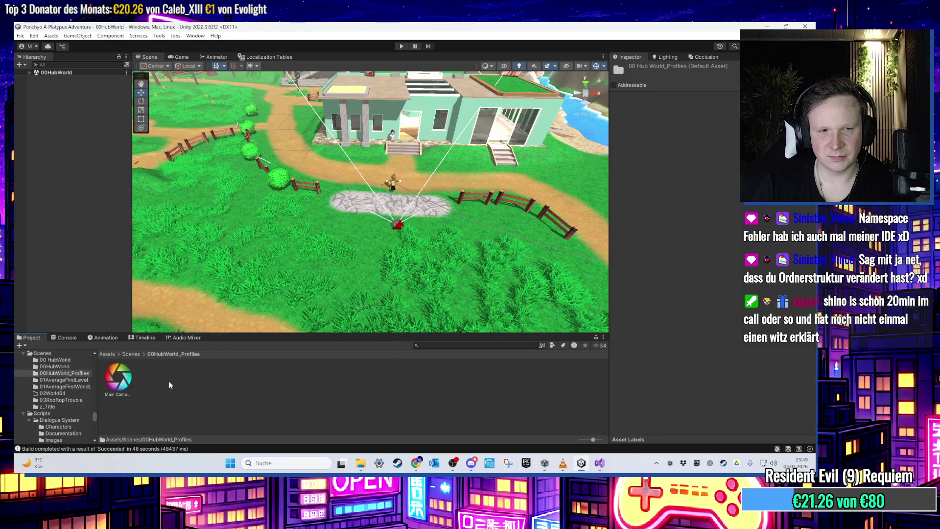
left_click(131, 353)
double_click(182, 381)
left_click(129, 383)
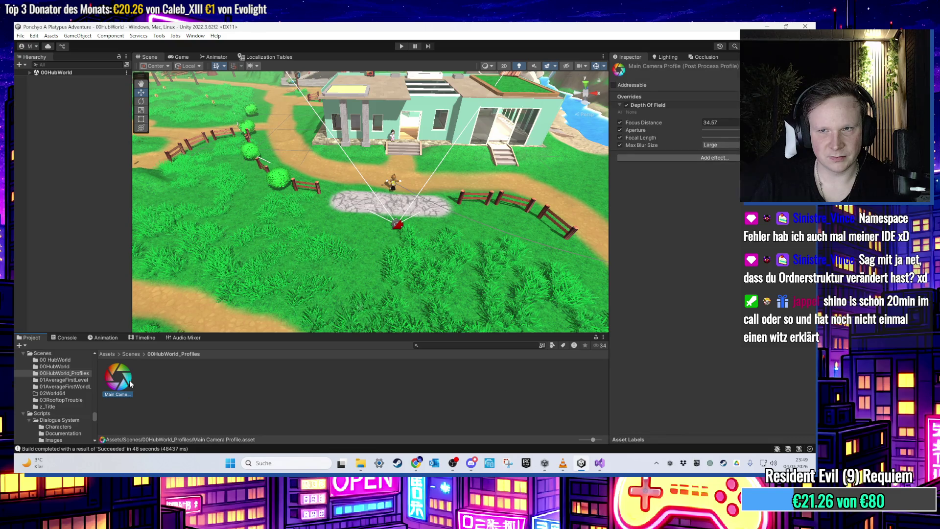
left_click_drag(343, 303, 362, 191)
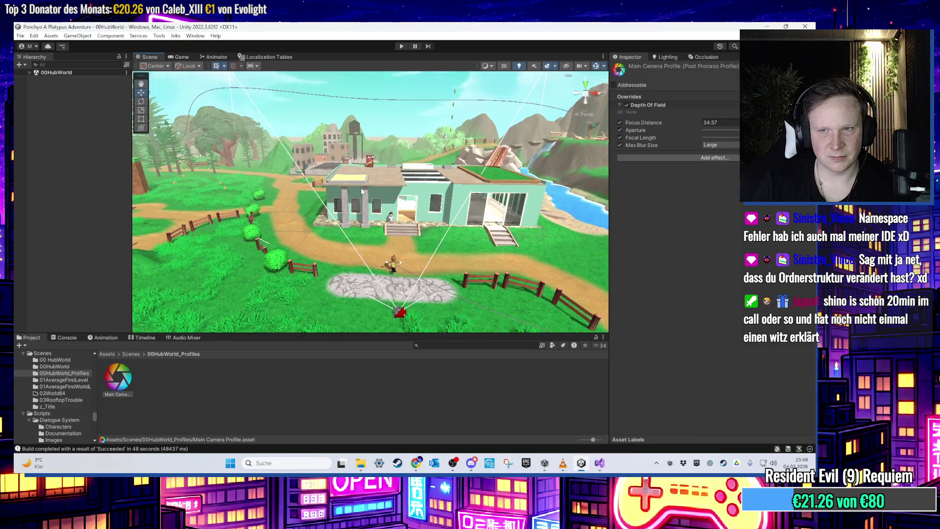
left_click(167, 396)
left_click(130, 353)
double_click(150, 381)
left_click(126, 385)
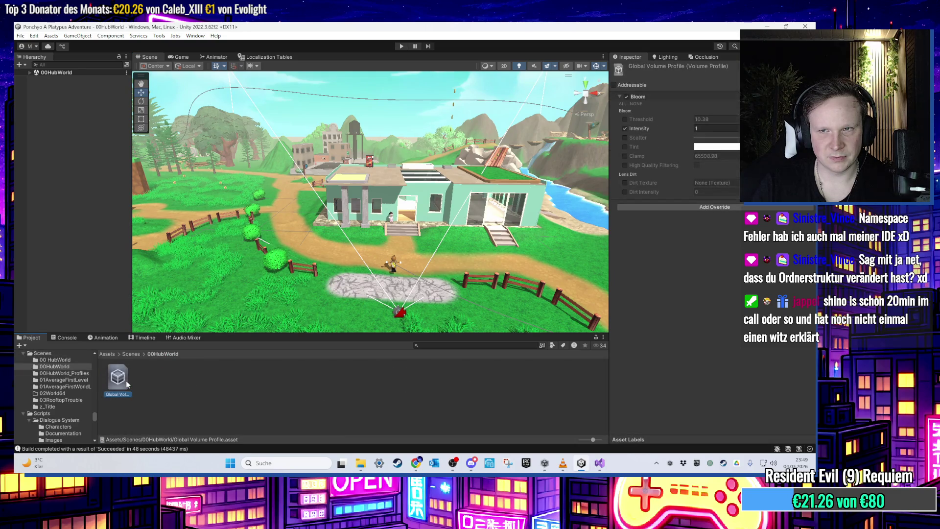
key("BackSpace")
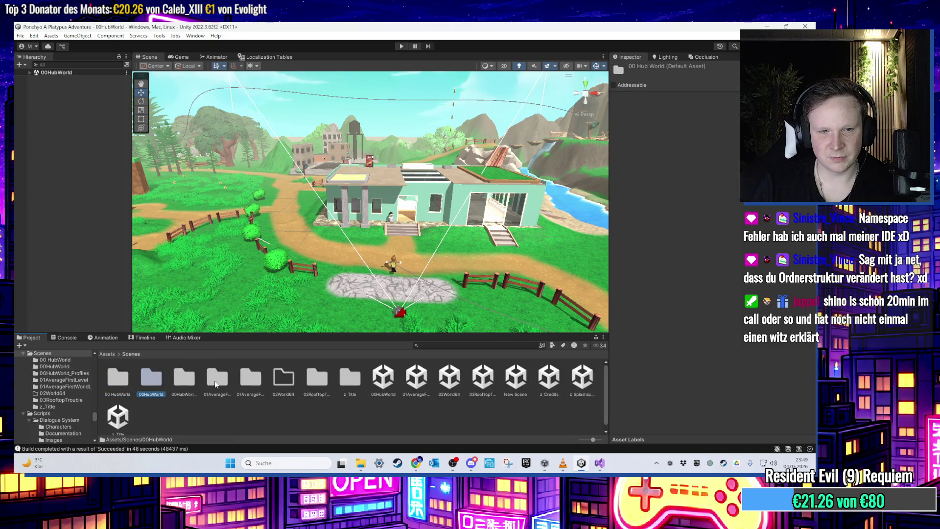
- Select the 02World64 folder in Assets/Scenes and request its deletion
left_click(215, 383)
double_click(318, 380)
key("BackSpace")
left_click(186, 381)
left_click(278, 386)
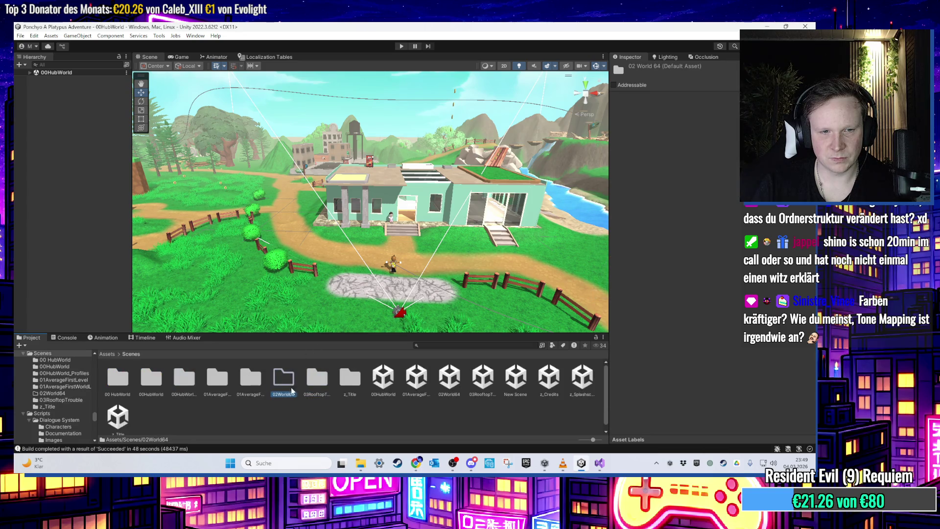
left_click(302, 415)
left_click(287, 386)
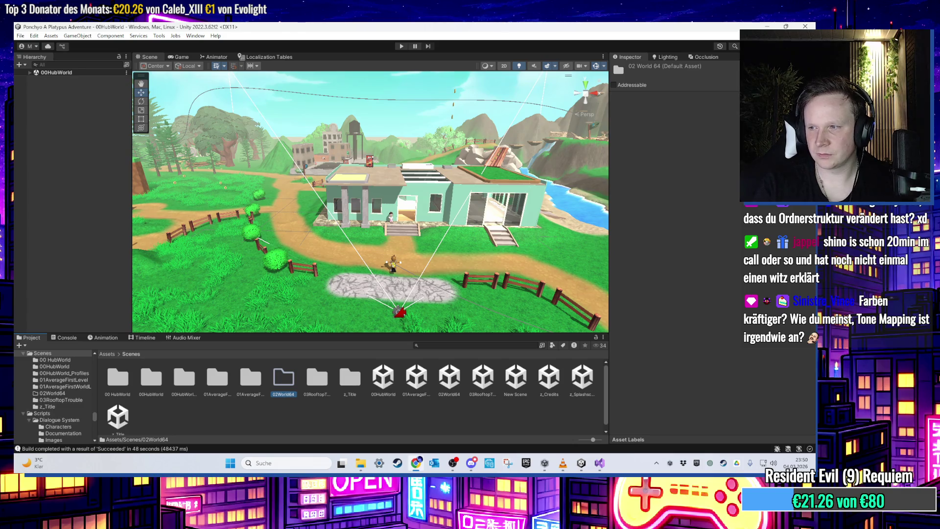
key("Delete")
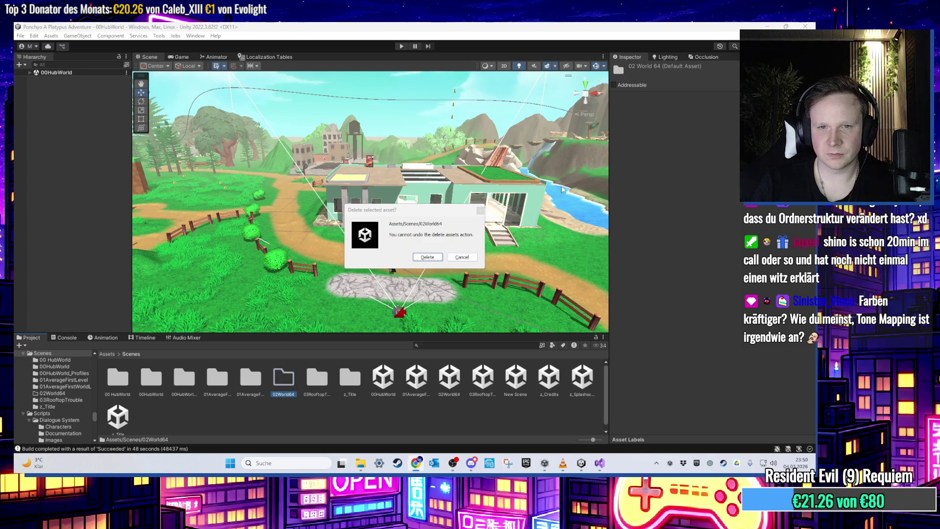
- Confirm deletion of the 02World64 folder, then browse the Edit menu
key("Return")
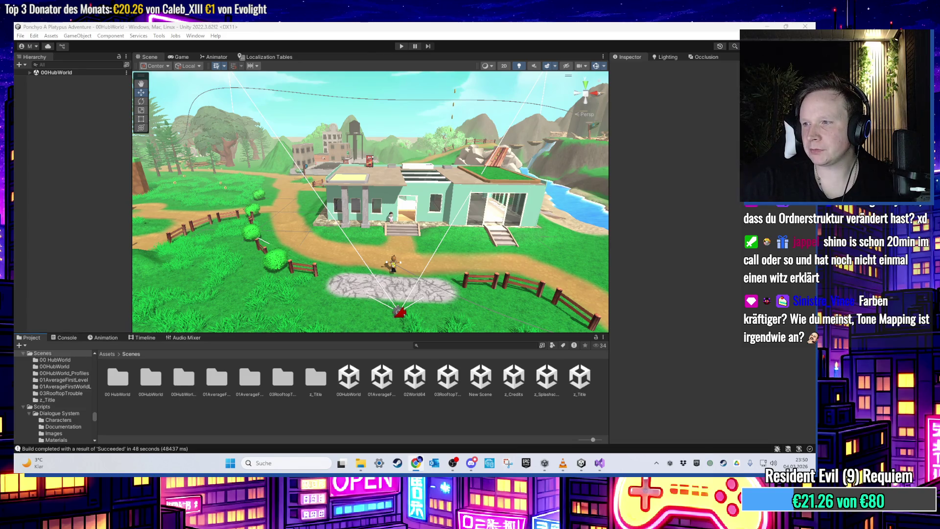
left_click(33, 36)
mouse_move(34, 36)
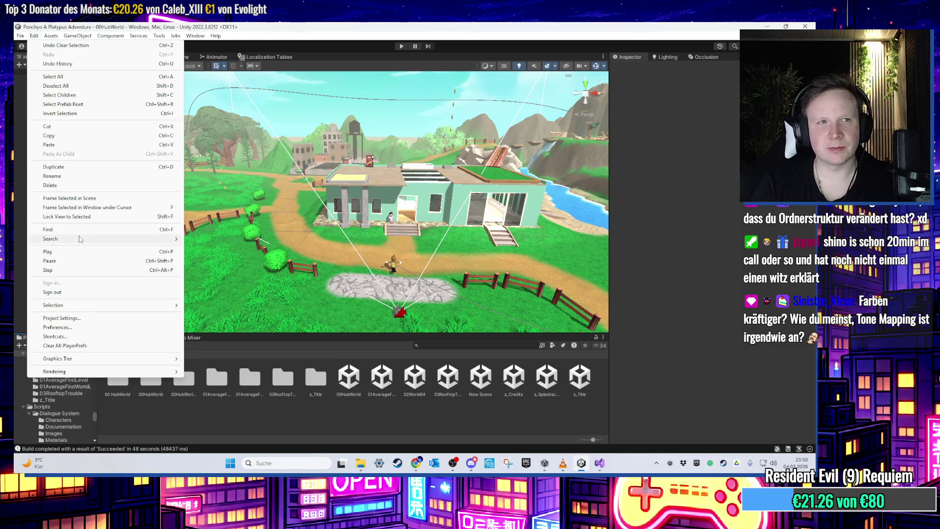
left_click(97, 318)
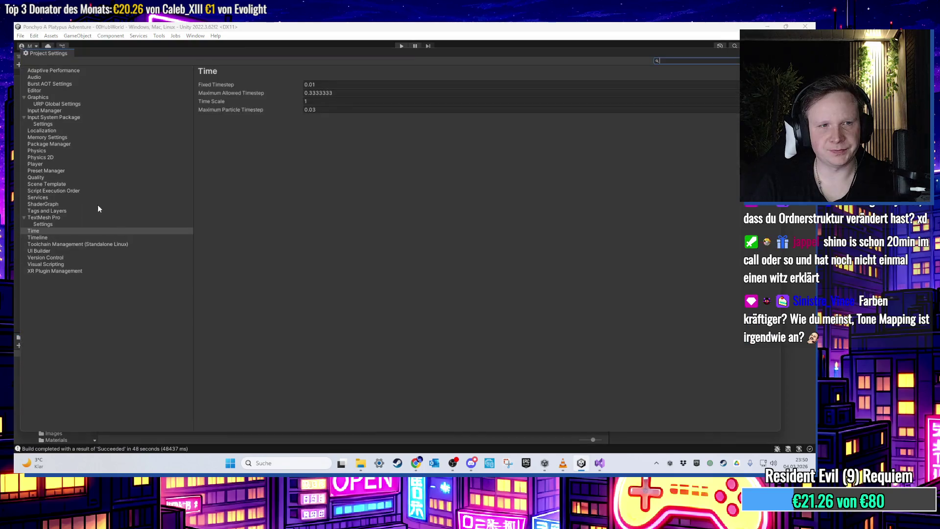
left_click(74, 104)
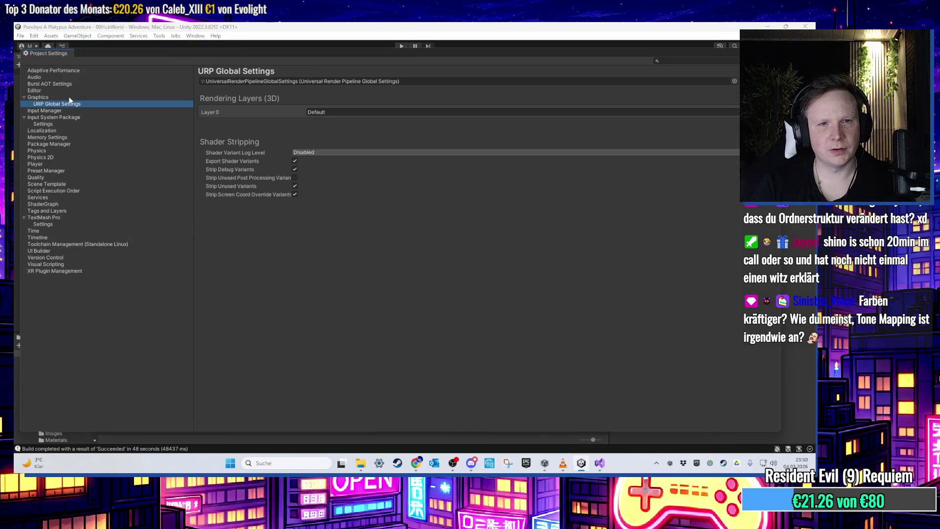
left_click(69, 98)
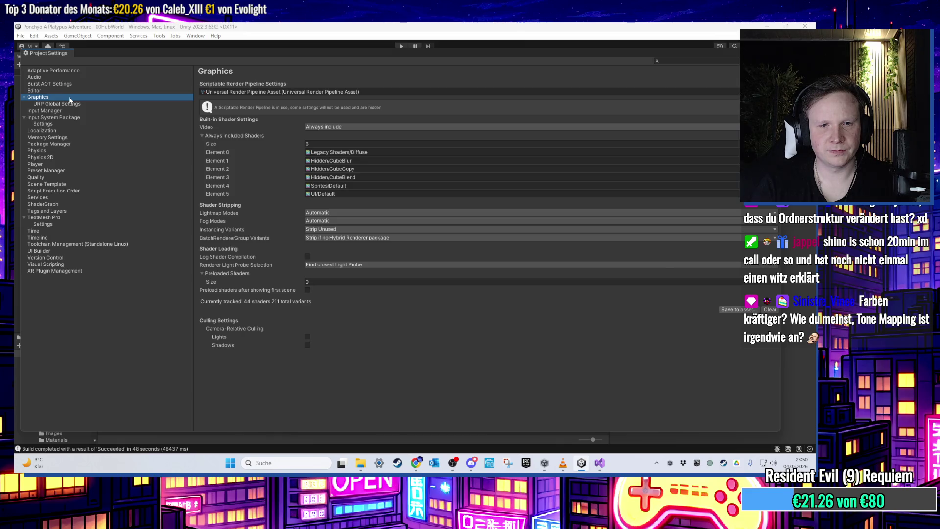
left_click(775, 91)
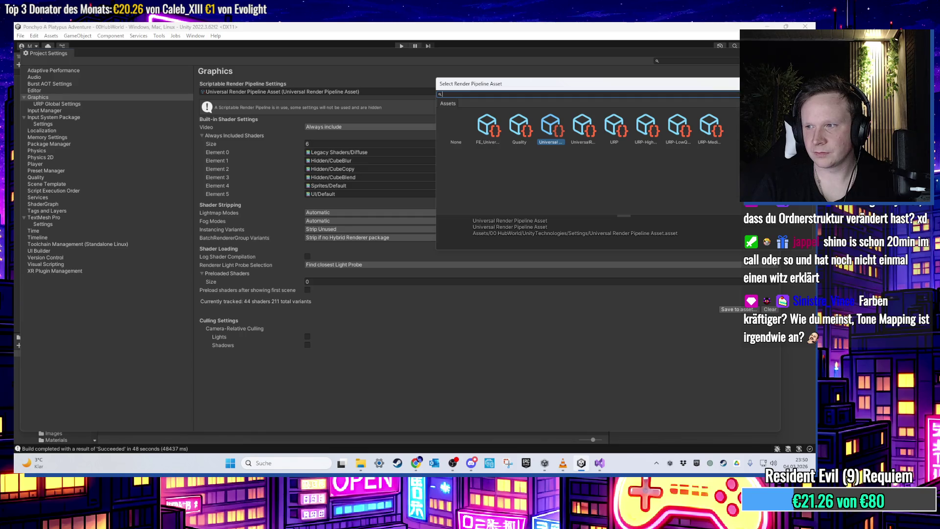
key("Escape")
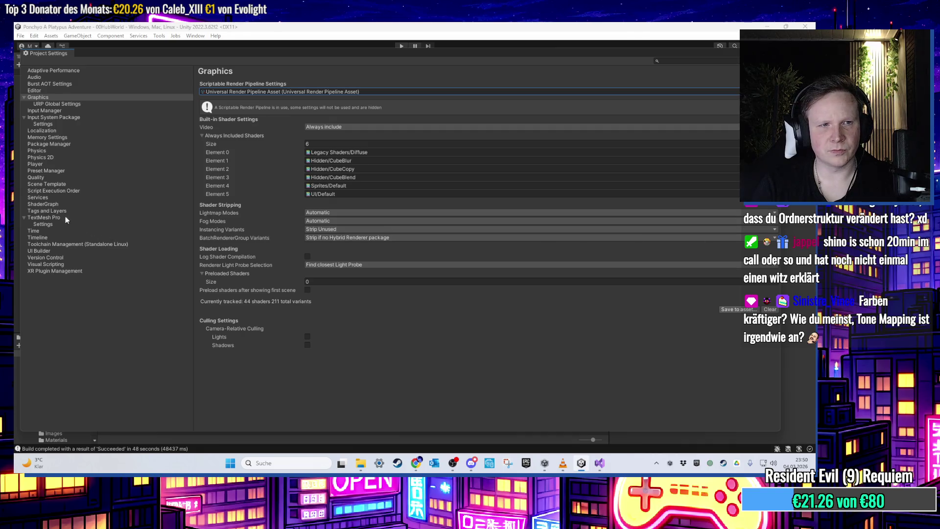
left_click(63, 176)
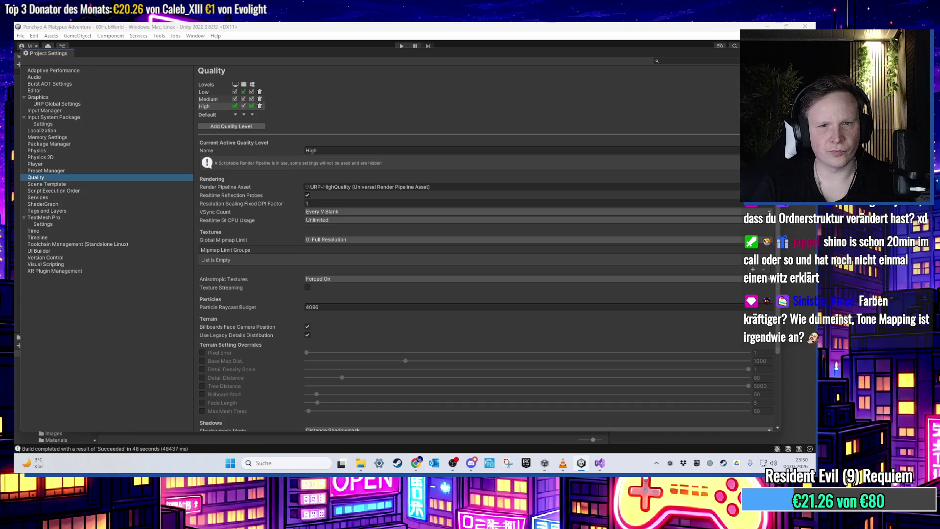
left_click(778, 53)
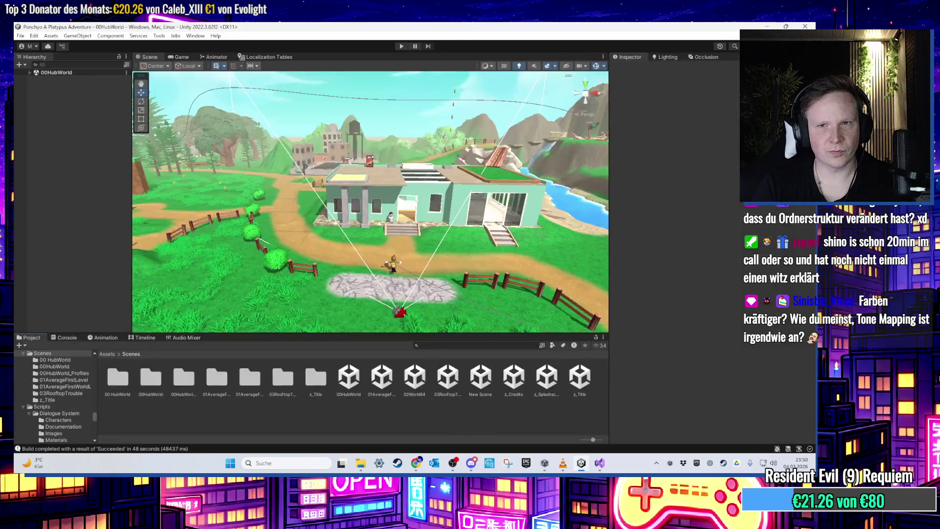
left_click(400, 47)
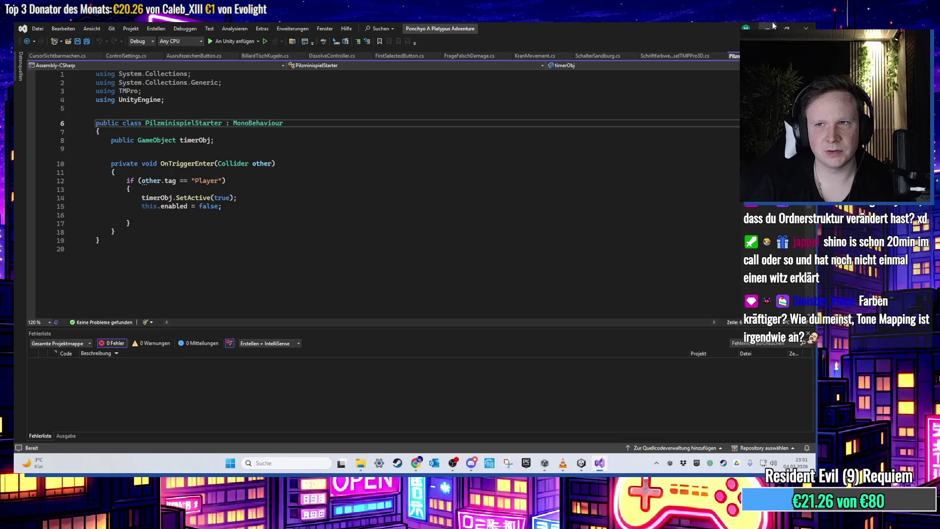
- Pause the running game and check the Grafikqualität options in the graphics settings
left_click(768, 26)
key("Escape")
left_click(366, 200)
key("Down")
key("Return")
key("Down")
key("Down")
key("Down")
key("Down")
key("Return")
key("Return")
key("Escape")
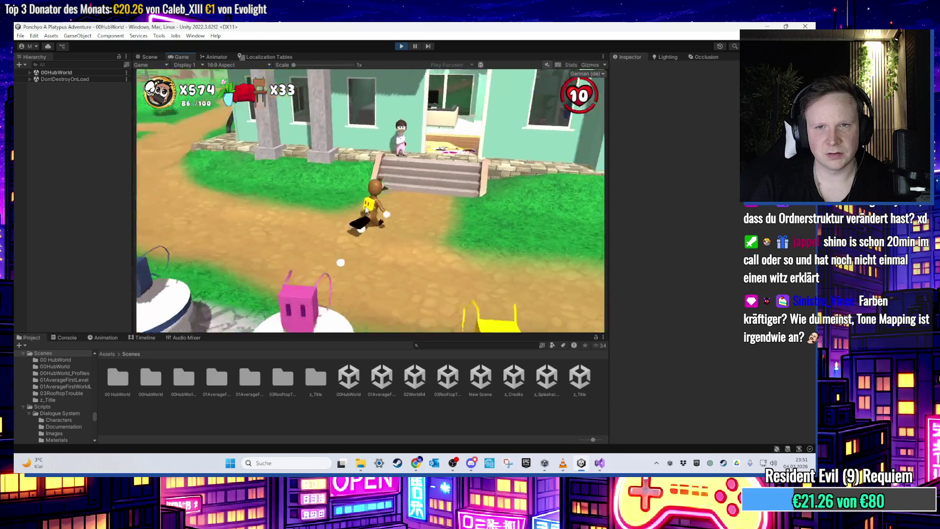
- Set Grafikqualität to Hoch and turn off Vollbild fullscreen
key("Escape")
left_click(366, 210)
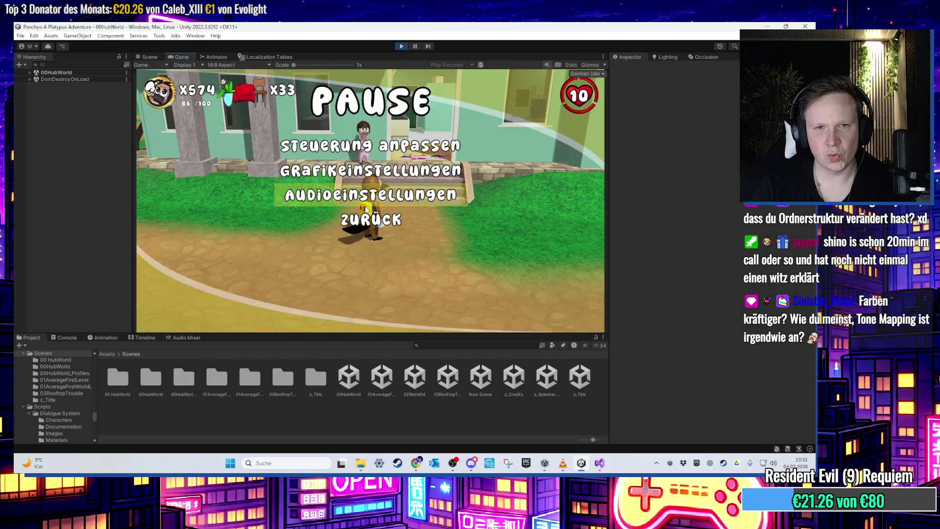
key("Down")
key("Return")
key("Down")
key("Down")
key("Right")
key("Up")
key("Up")
key("Up")
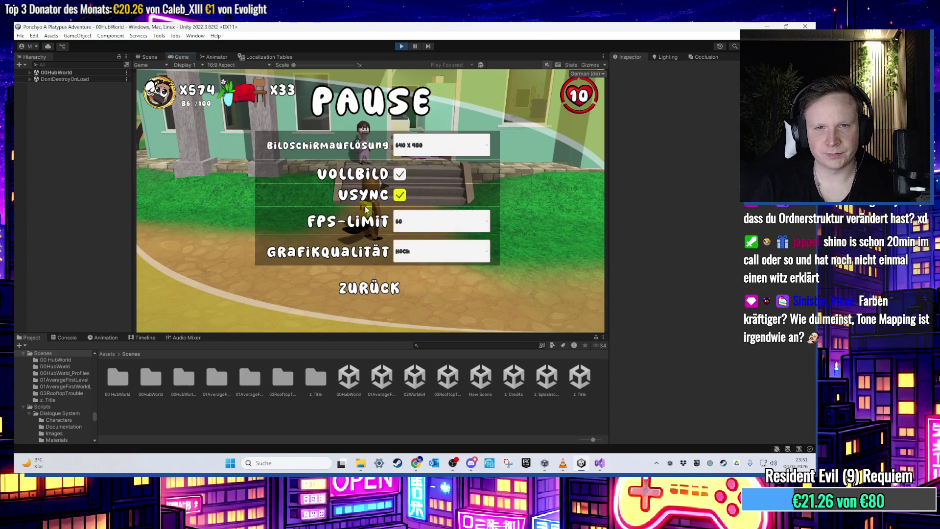
key("Return")
- Change the resolution to 720 x 480, resume, walk into the house, and stop Play mode
key("Up")
key("Return")
key("Down")
key("Return")
key("Down")
key("Down")
key("Up")
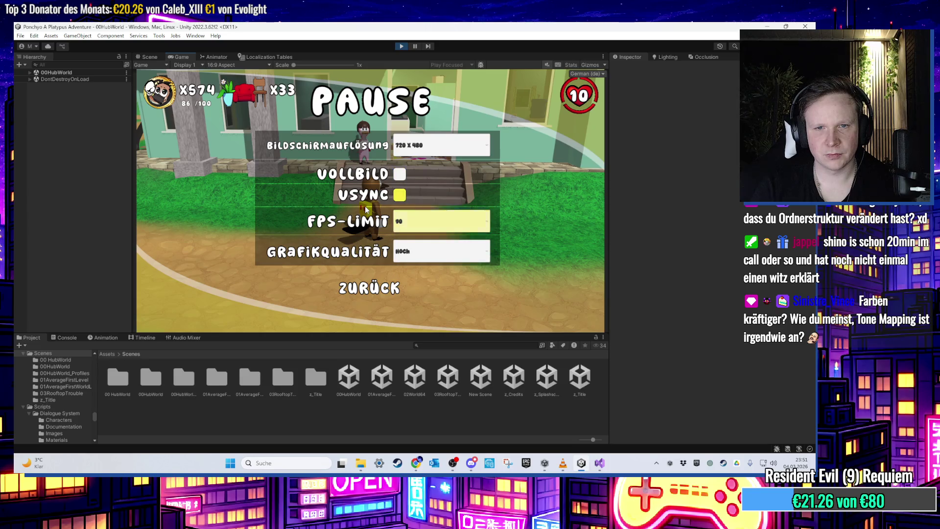
key("Escape")
key("Escape")
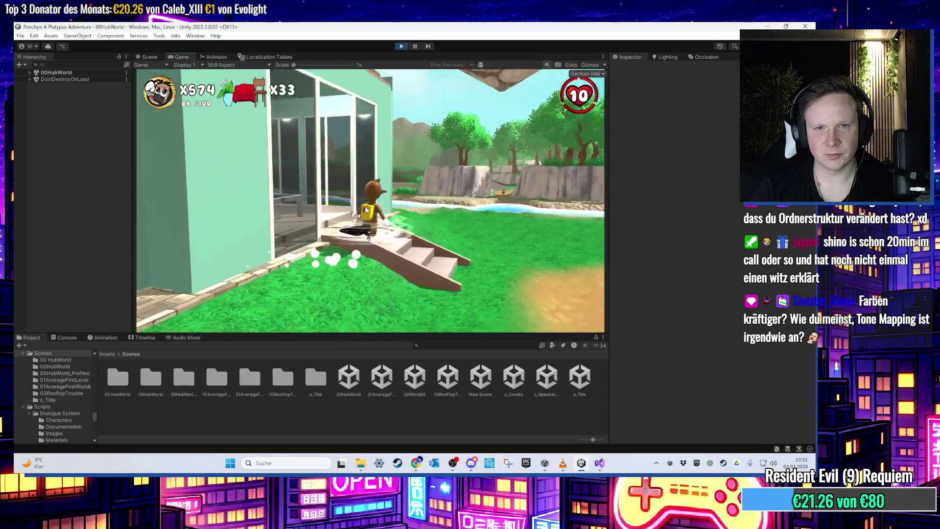
key("w")
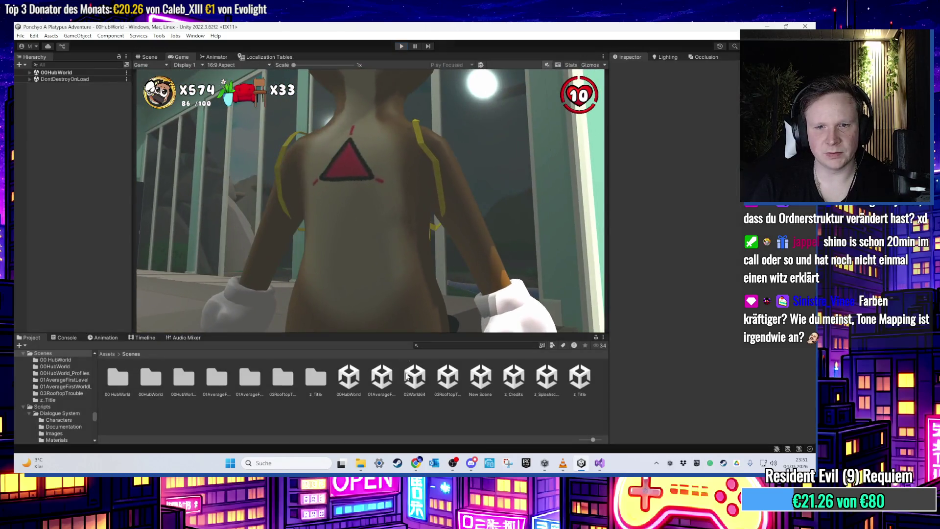
key("ctrl+p")
left_click(349, 377)
- Open the 01AverageFirstLevel scene asset from the Project window
left_click(383, 382)
key("Left")
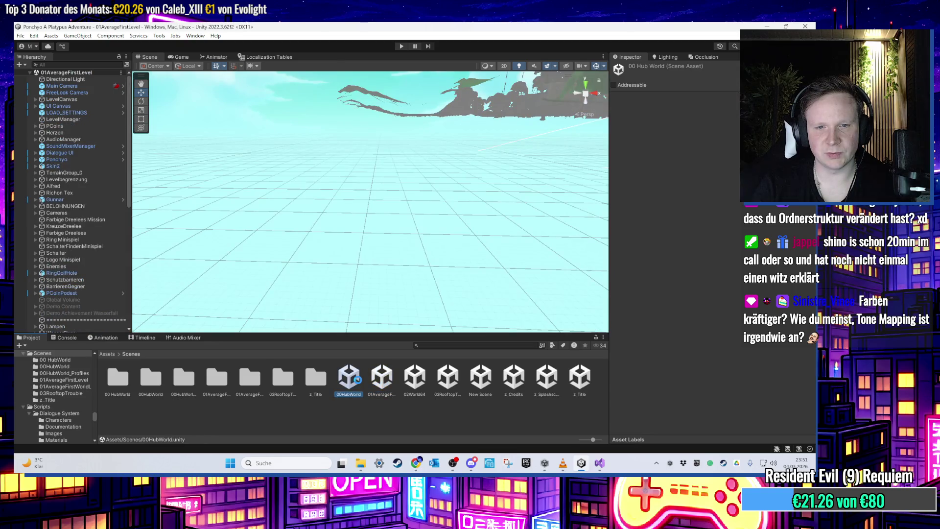
left_click(412, 382)
key("Left")
key("Return")
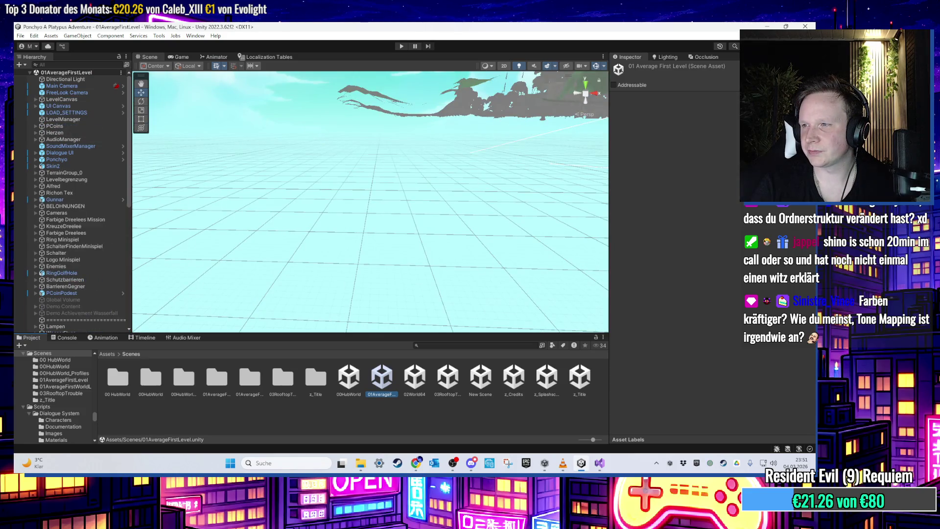
key("alt+Tab")
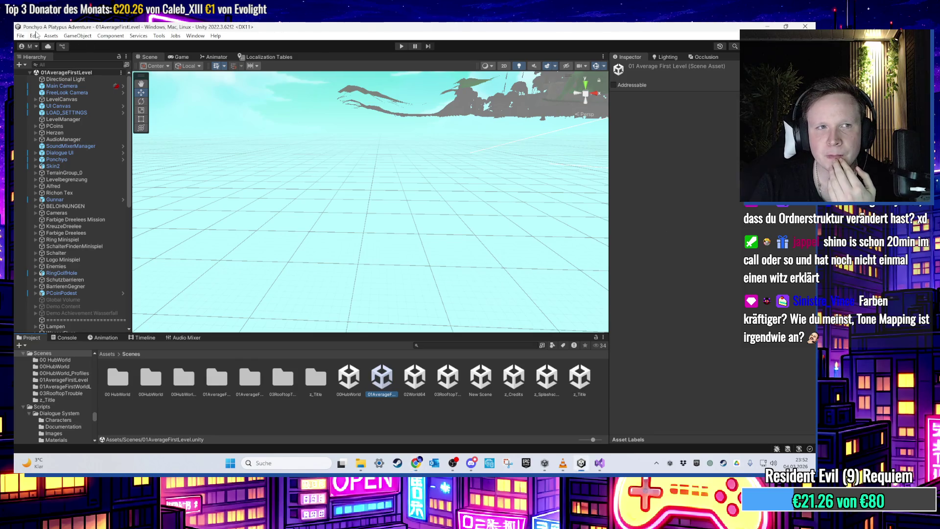
left_click(34, 36)
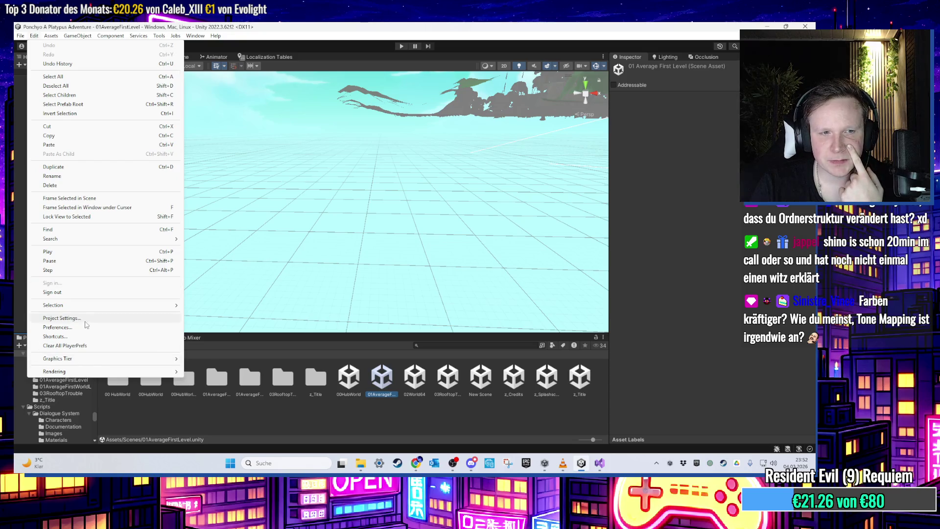
left_click(62, 318)
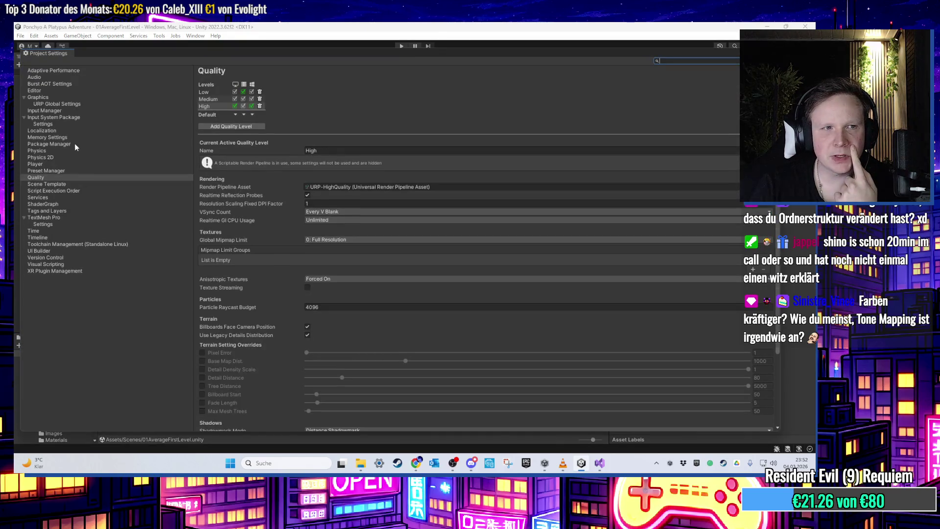
left_click(54, 164)
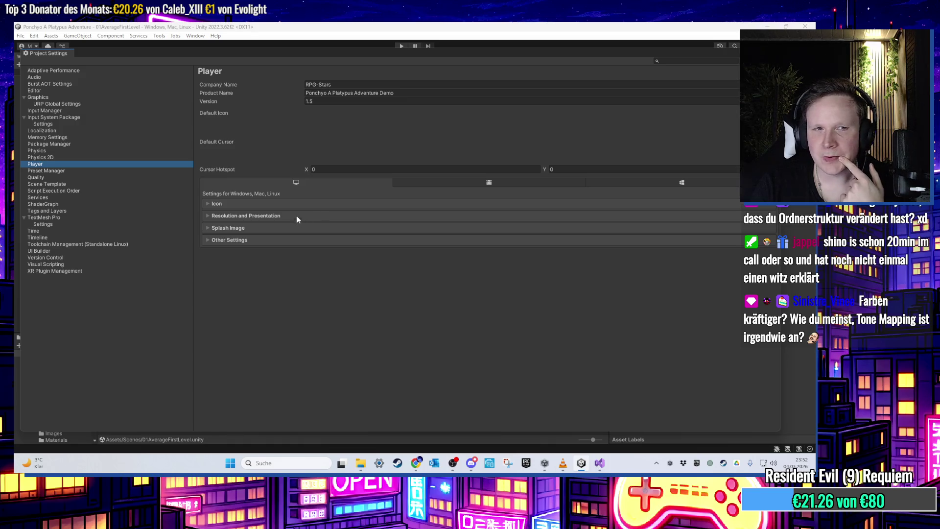
left_click(236, 240)
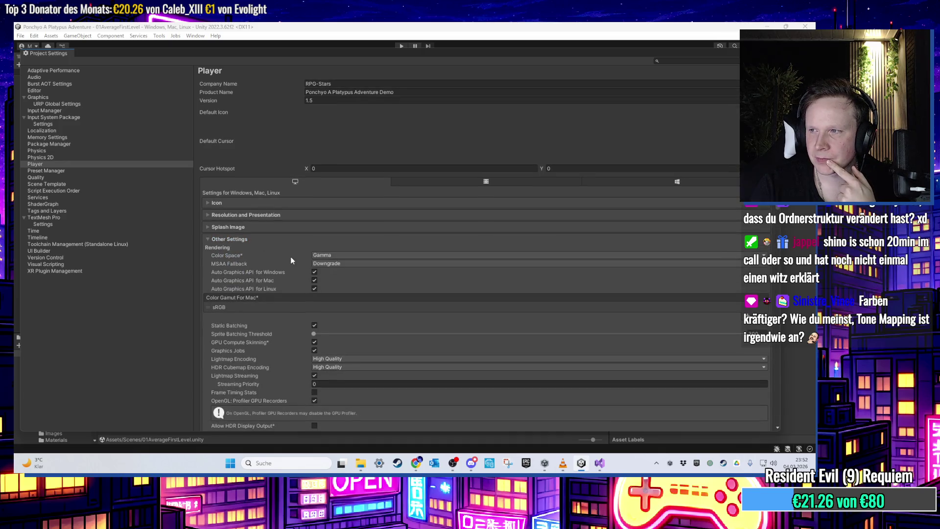
scroll(291, 259, "down", 2)
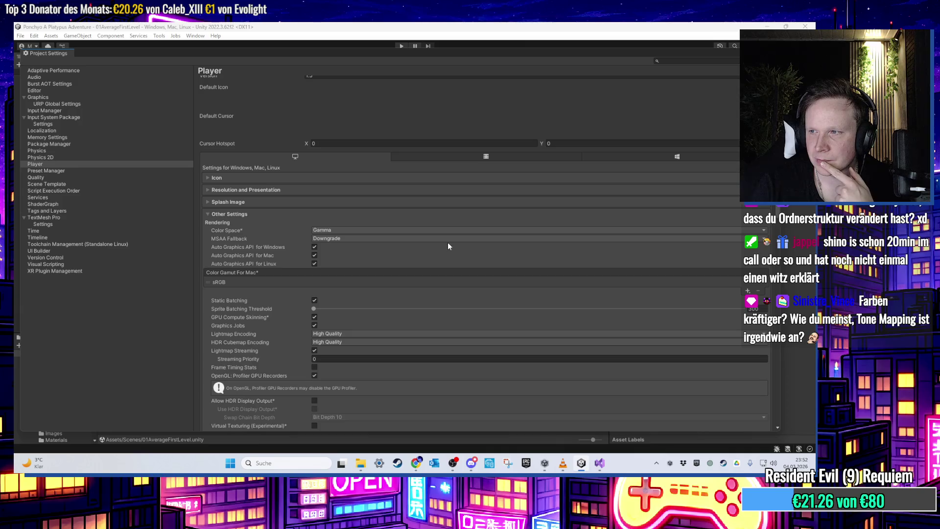
scroll(447, 243, "down", 2)
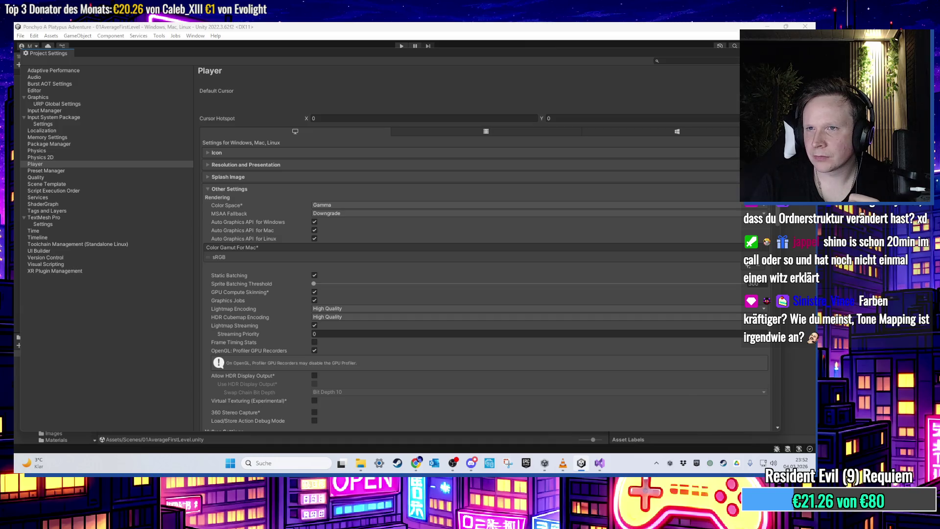
left_click(737, 54)
left_click(63, 119)
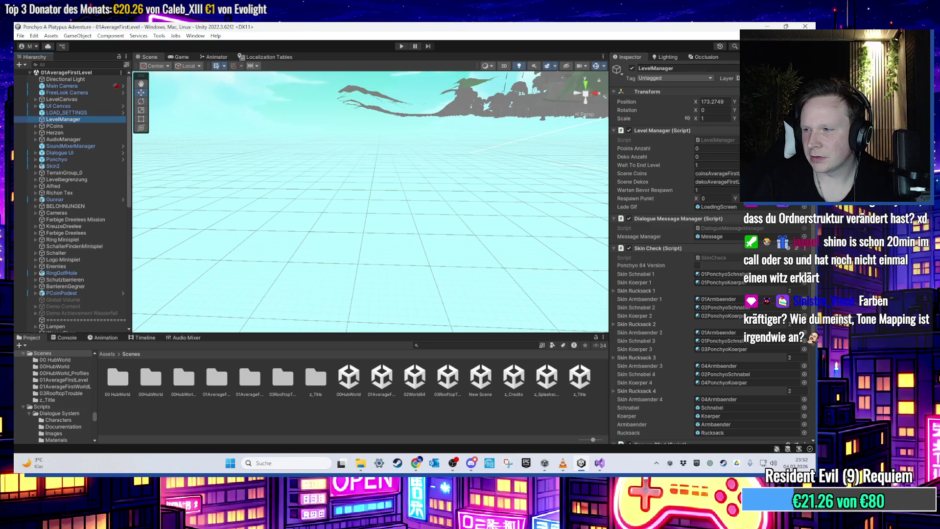
- Select the first level's Global Volume and widen the Inspector to read its Bloom settings
key("alt+Tab")
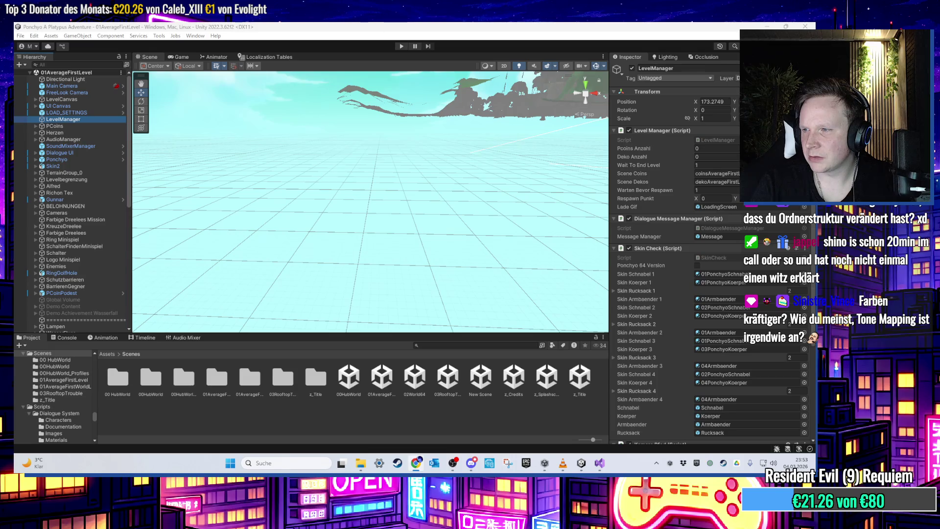
key("alt+Tab")
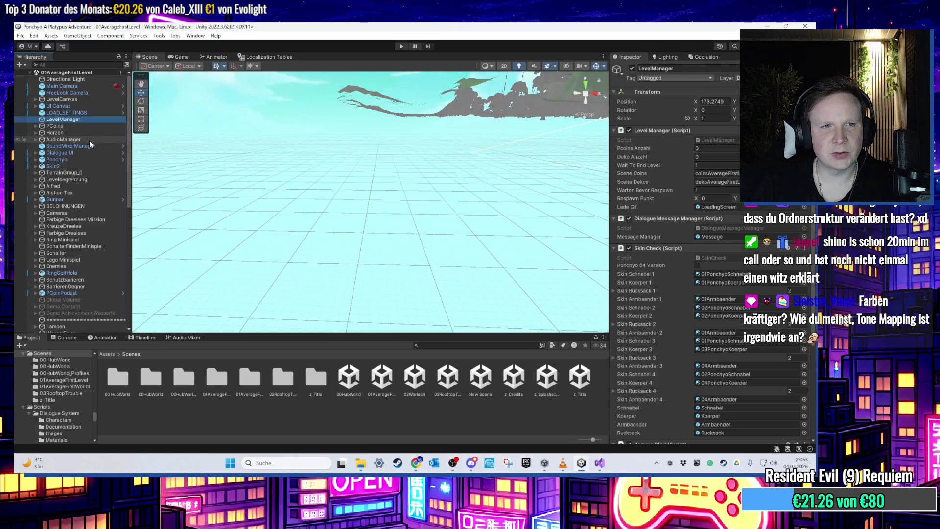
left_click(90, 140)
left_click(81, 193)
left_click(86, 300)
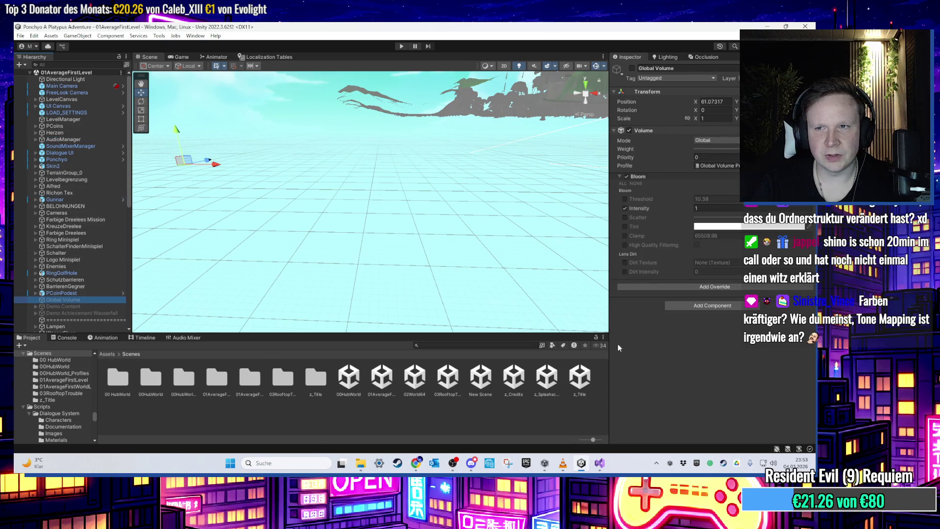
left_click_drag(610, 187, 542, 187)
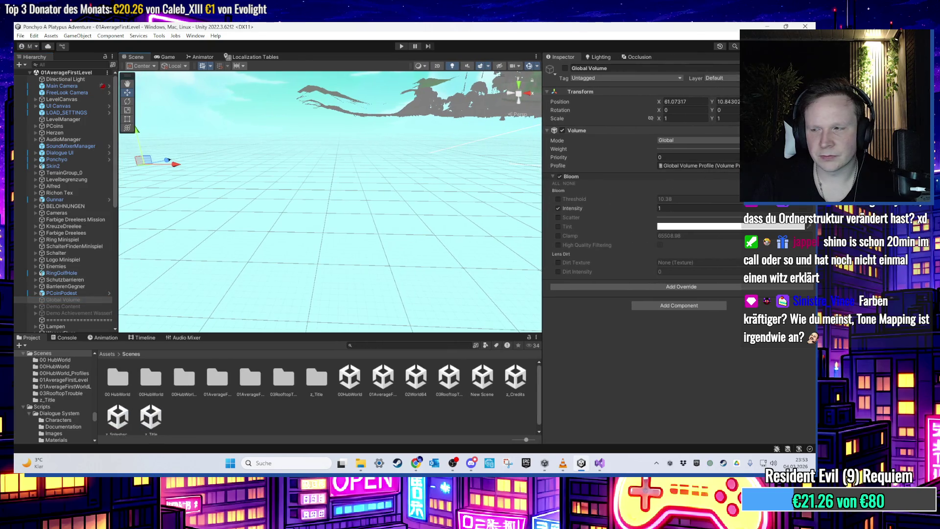
key("alt+Tab")
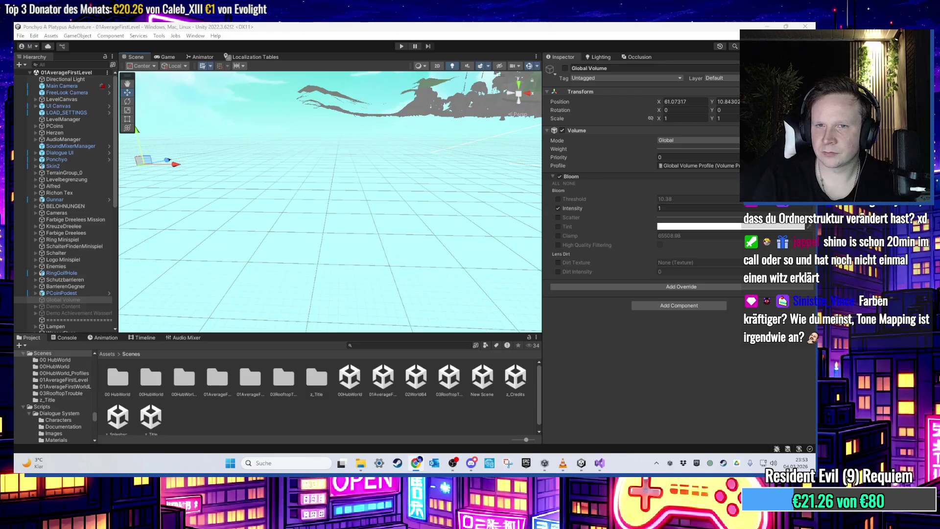
left_click(729, 139)
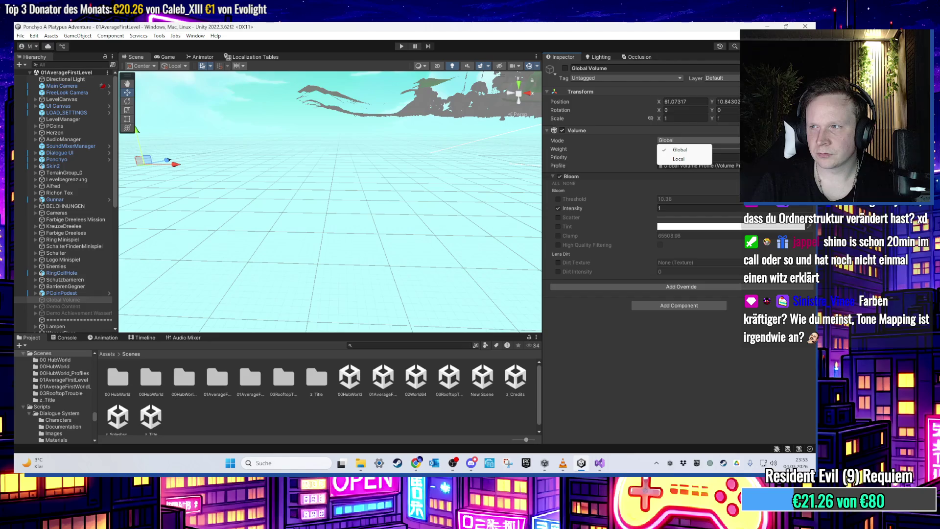
key("alt+Tab")
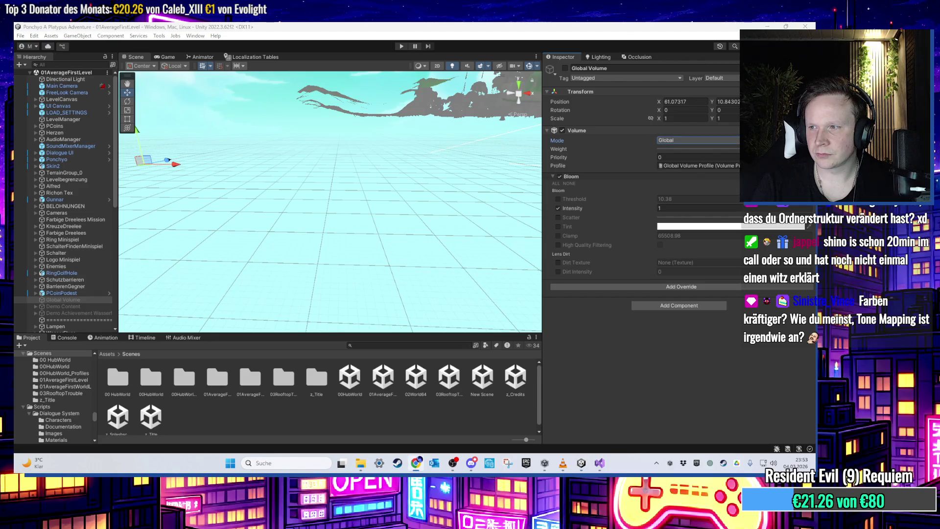
left_click(695, 140)
left_click(682, 159)
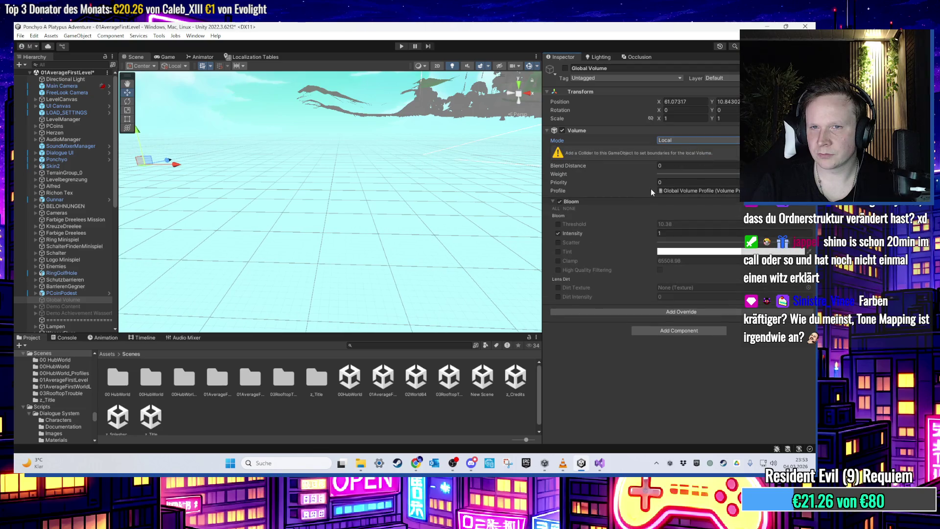
left_click_drag(281, 198, 329, 185)
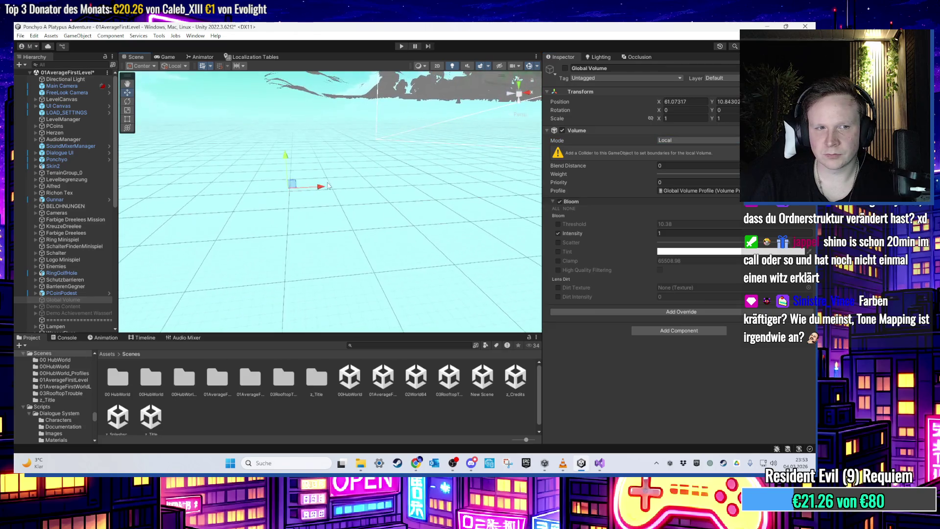
double_click(66, 300)
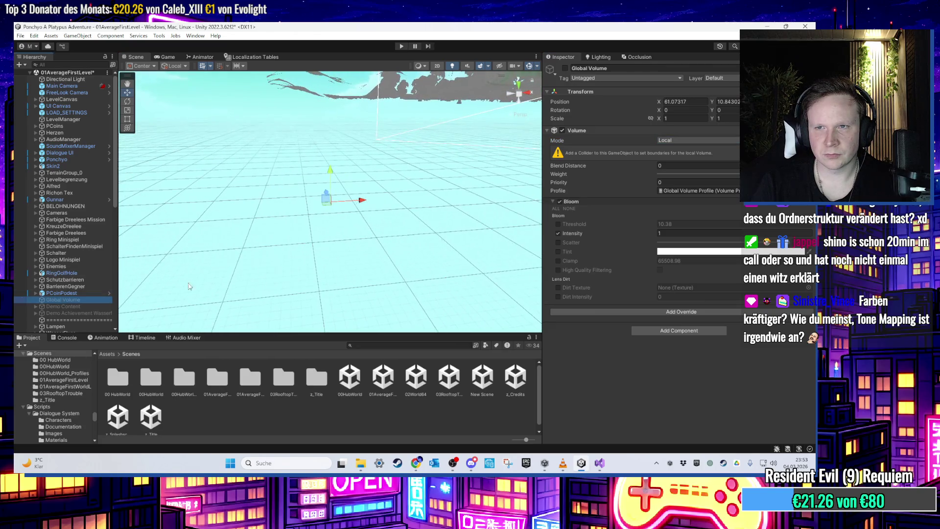
left_click(695, 141)
left_click(688, 150)
double_click(383, 376)
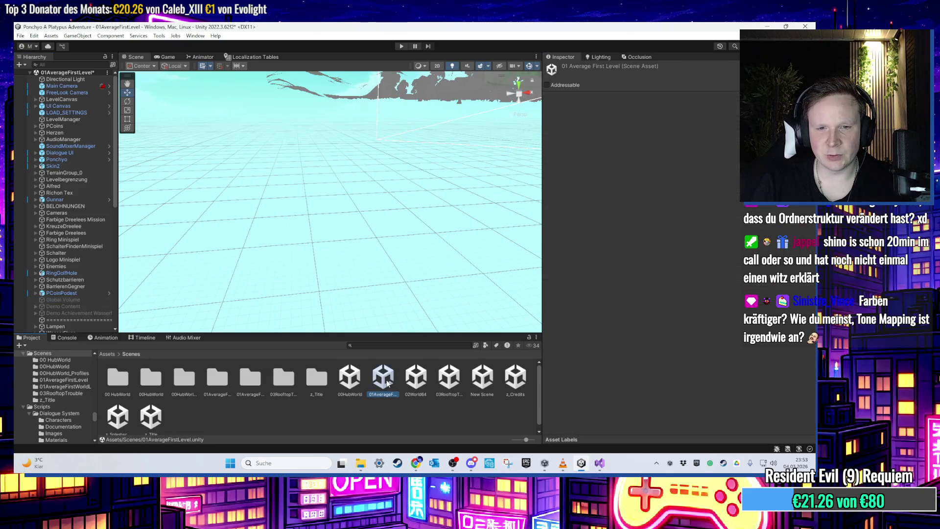
key("Return")
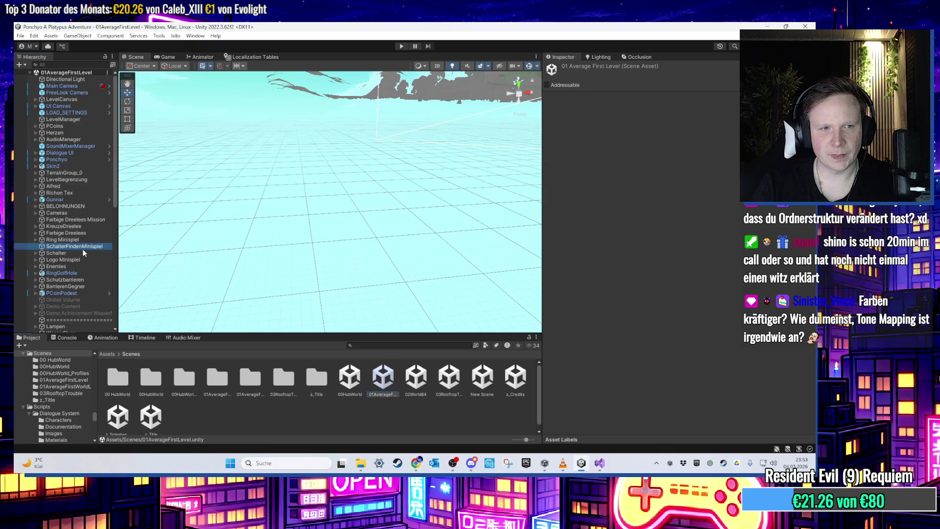
left_click(61, 272)
left_click(66, 286)
left_click(80, 299)
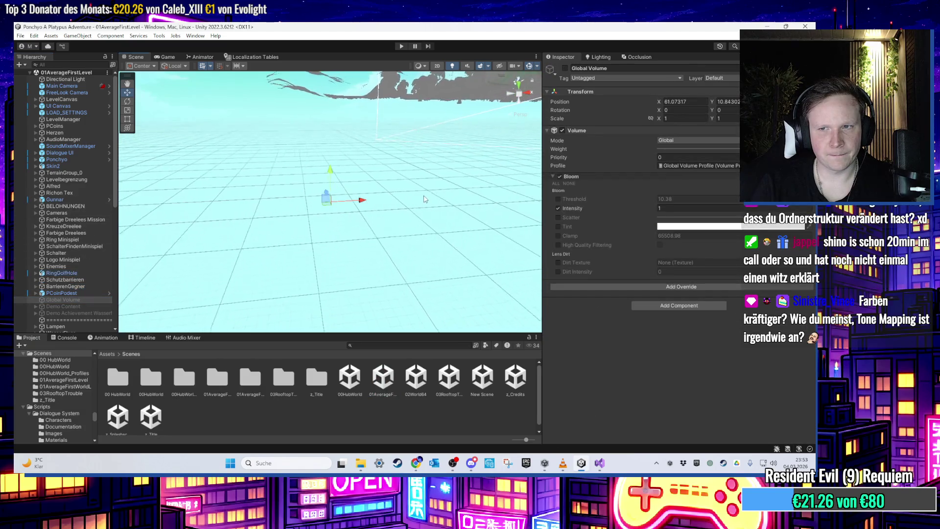
key("f")
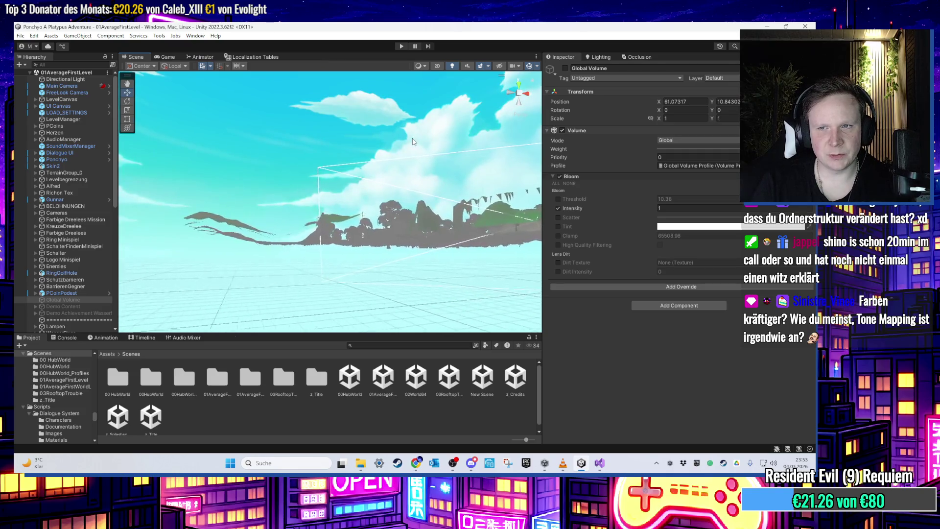
- Activate the Global Volume object, save 01AverageFirstLevel, and select the 00HubWorld scene asset
mouse_move(412, 145)
left_mouse_down()
mouse_move(392, 176)
mouse_move(387, 161)
mouse_move(380, 218)
mouse_move(216, 258)
mouse_move(645, 124)
left_mouse_up()
left_click(565, 68)
scroll(407, 207, "up", 5)
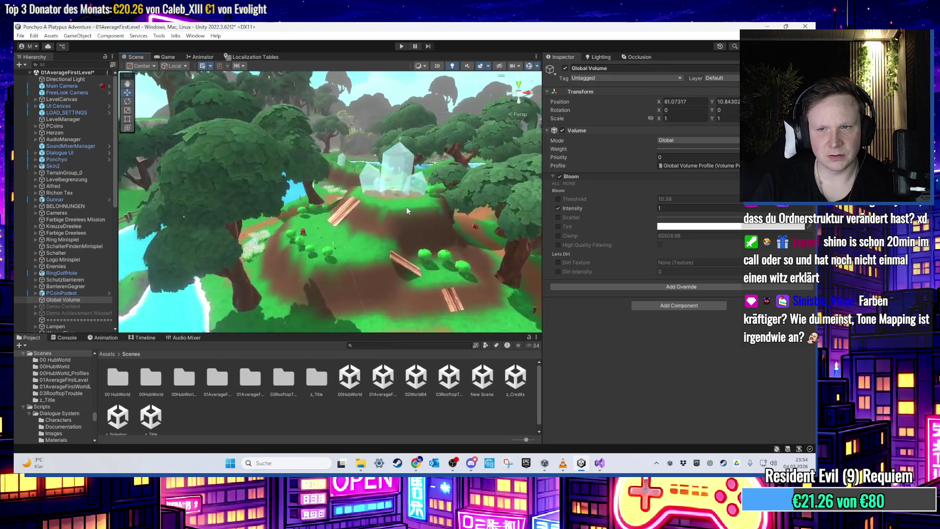
key("ctrl+s")
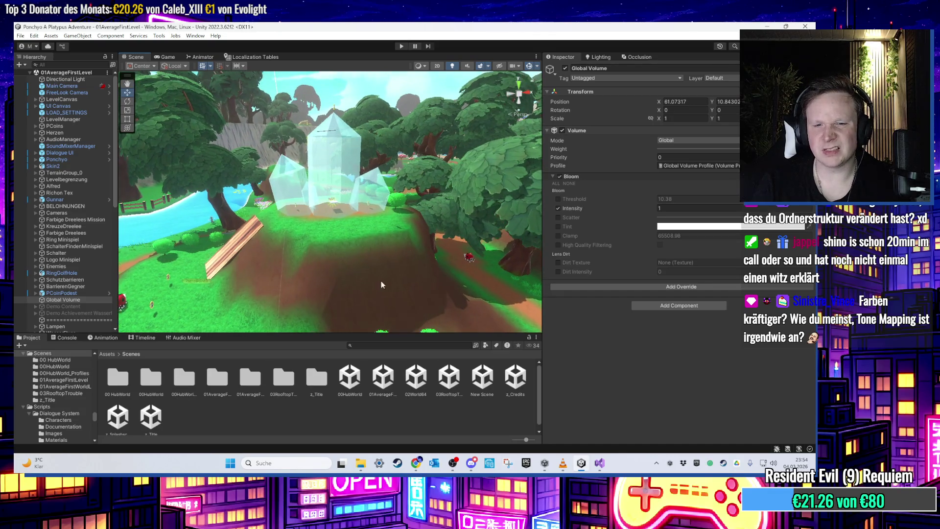
left_click(349, 378)
left_click(374, 378)
left_click(349, 377)
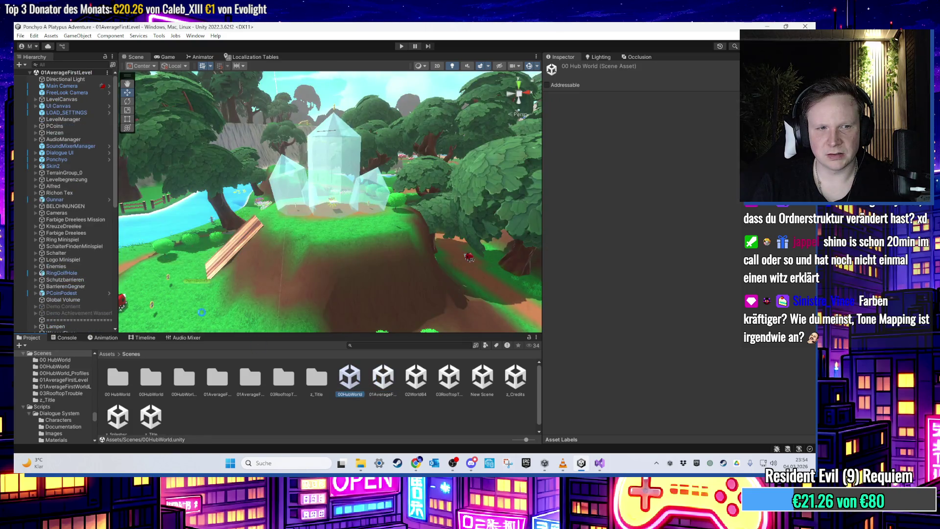
- Toggle the hub Global Volume's Bloom intensity override and assign FE_GlobalVolumeProfile
left_click(71, 206)
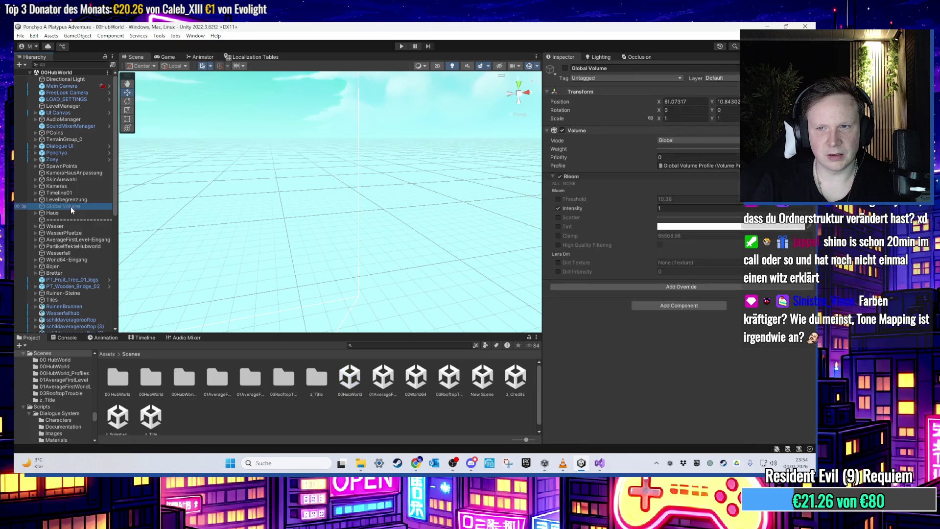
left_click(559, 209)
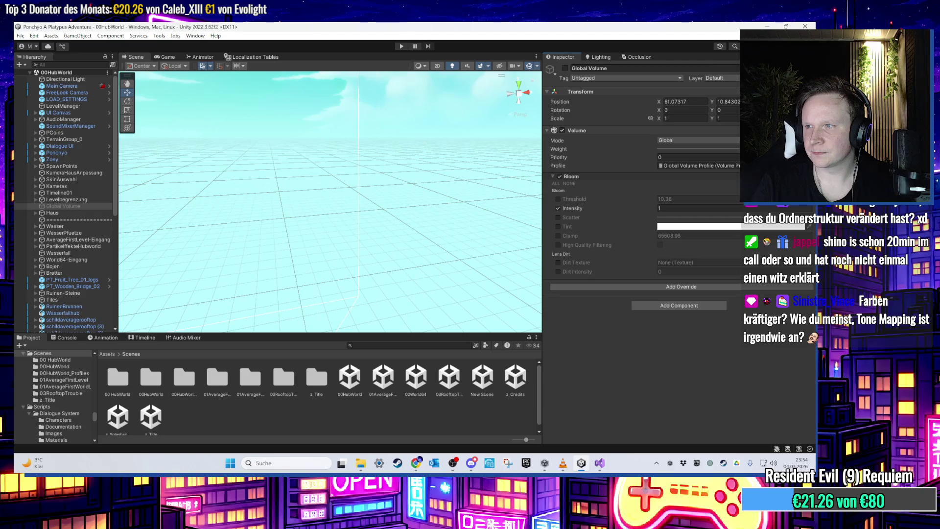
left_click(736, 165)
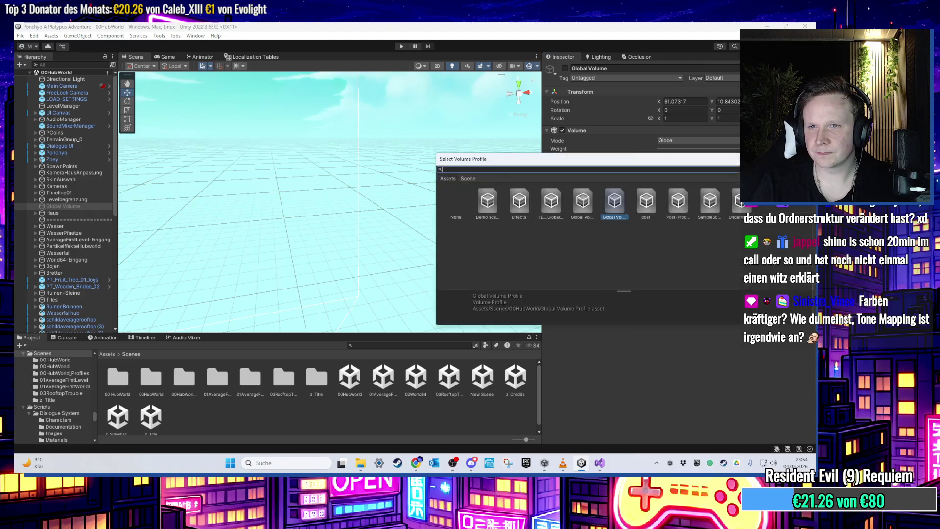
left_click(587, 209)
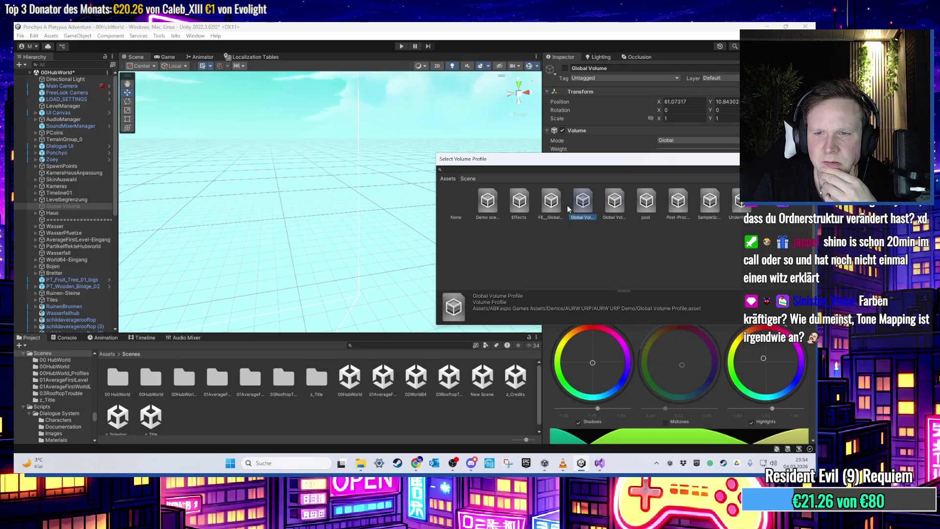
left_click(550, 205)
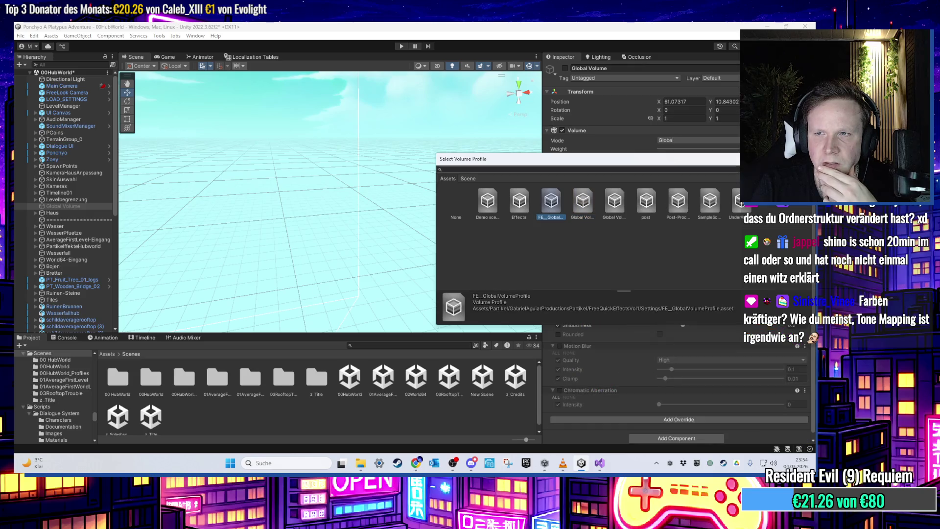
key("Return")
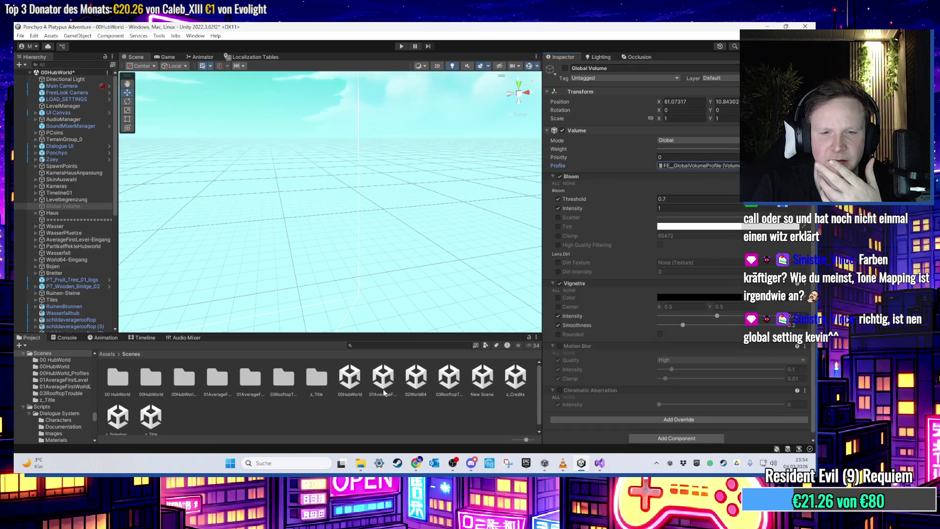
- Save the hub, compare the first level's Global Volume Profile, then reopen 00HubWorld's Global Volume
double_click(378, 390)
left_click(404, 259)
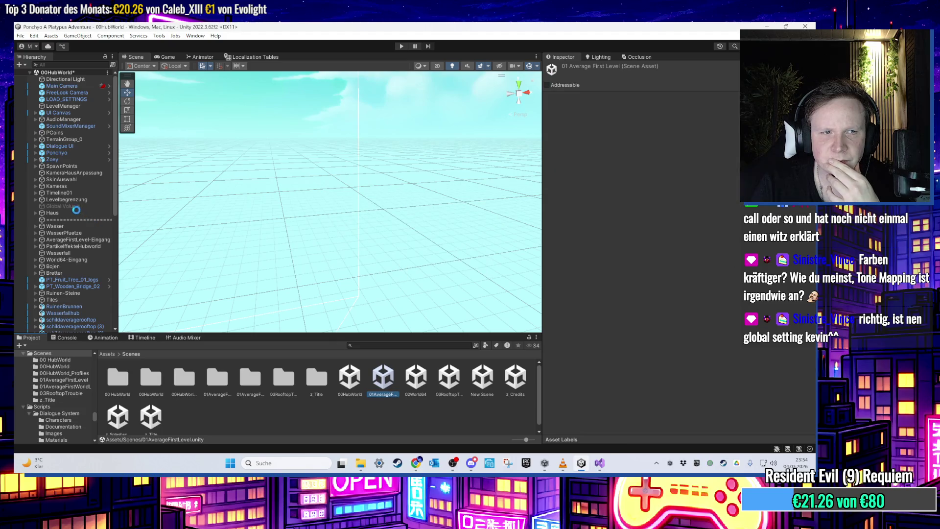
left_click(63, 306)
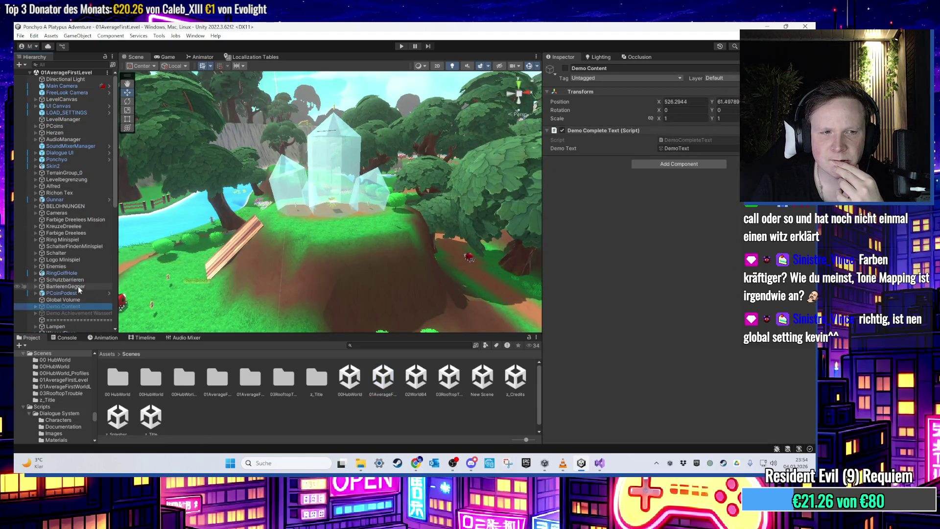
left_click(63, 300)
left_click(735, 165)
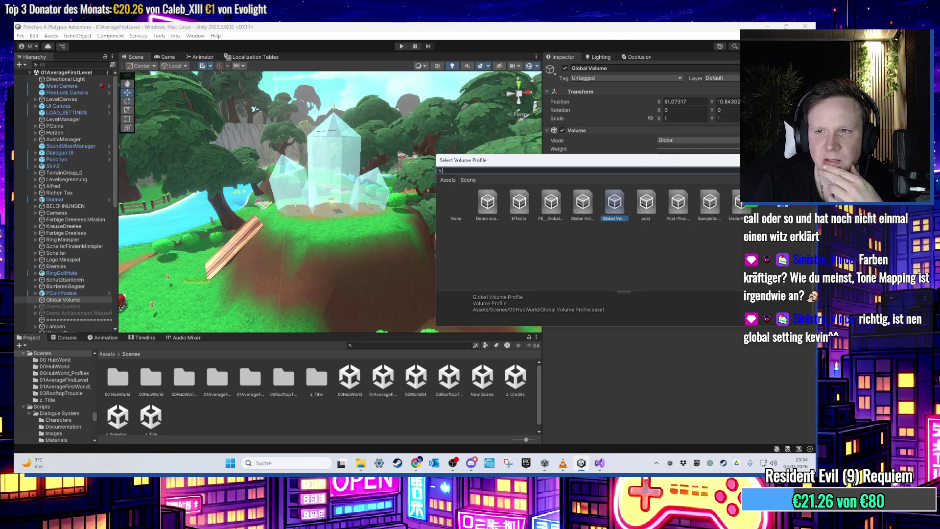
key("Return")
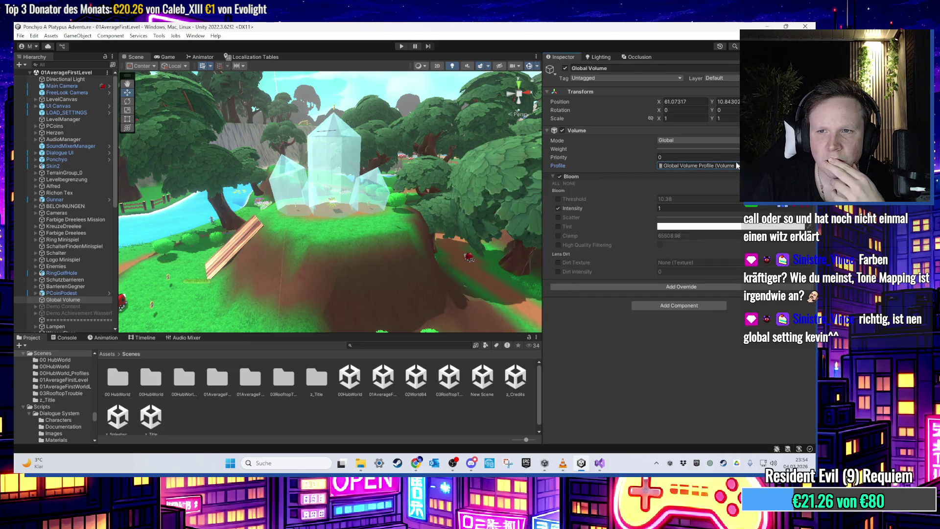
left_click(356, 385)
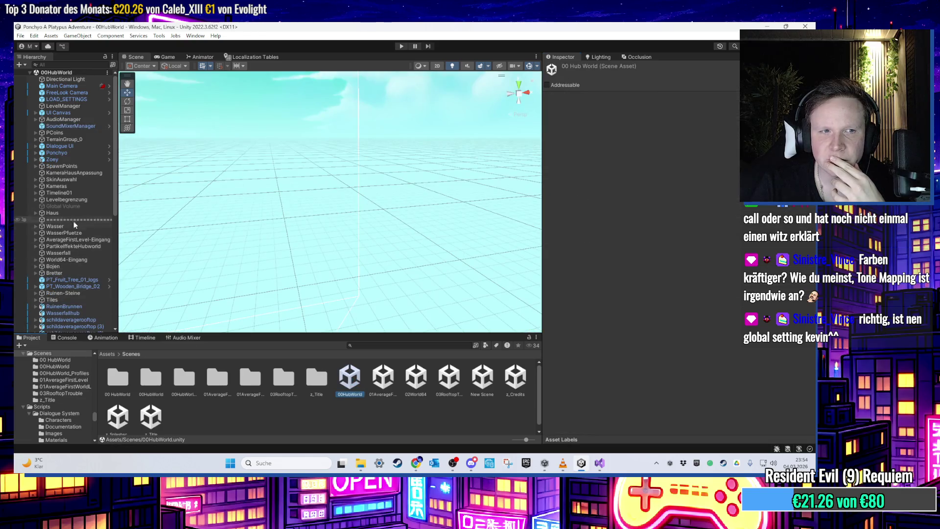
left_click(63, 206)
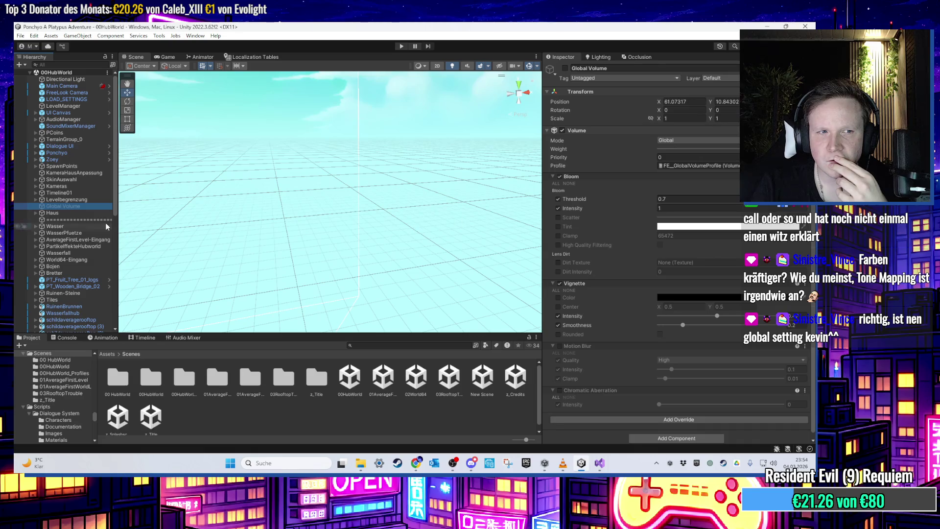
left_click(350, 378)
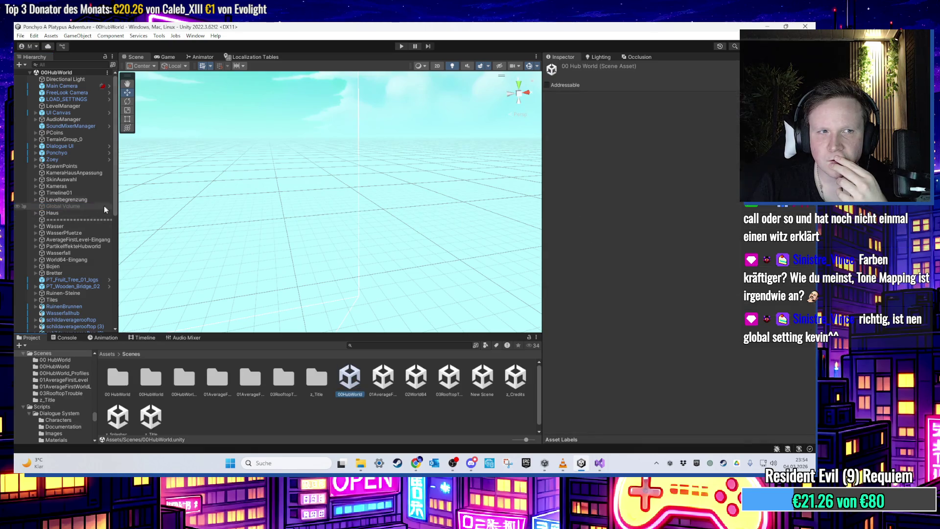
left_click(78, 205)
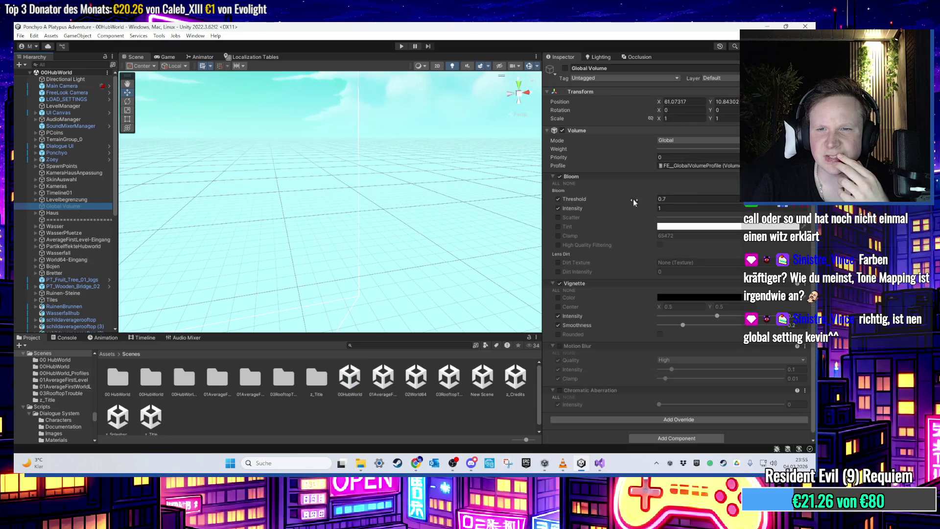
- Remove the Vignette, Motion Blur and Chromatic Aberration overrides from the hub's volume profile
left_click(574, 283)
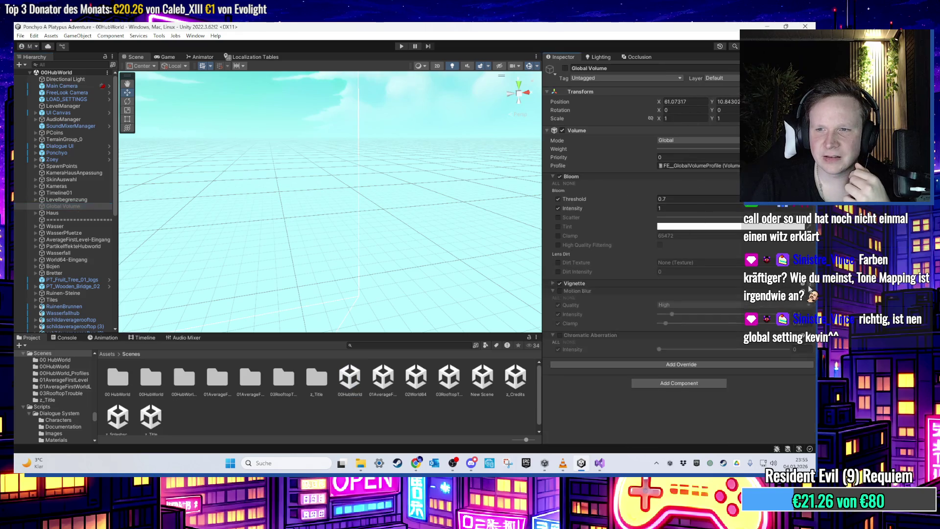
left_click(808, 286)
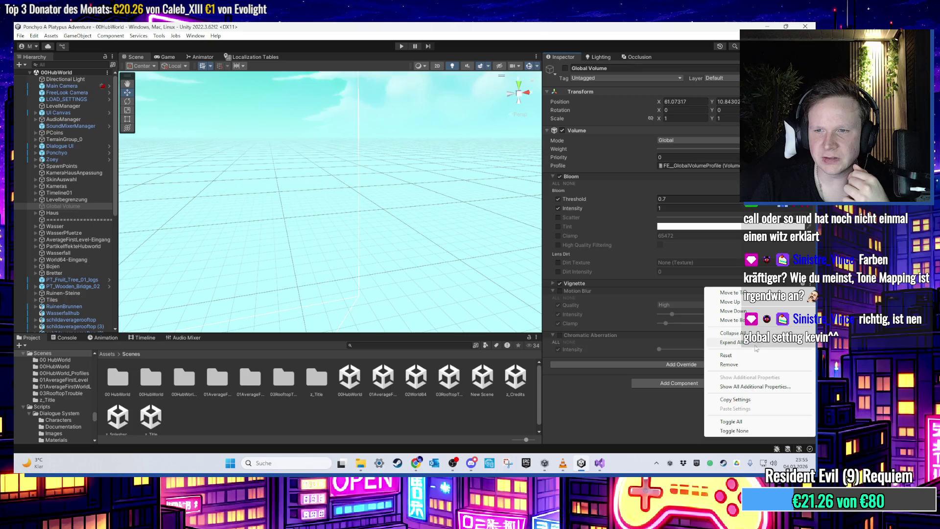
left_click(770, 326)
left_click(808, 283)
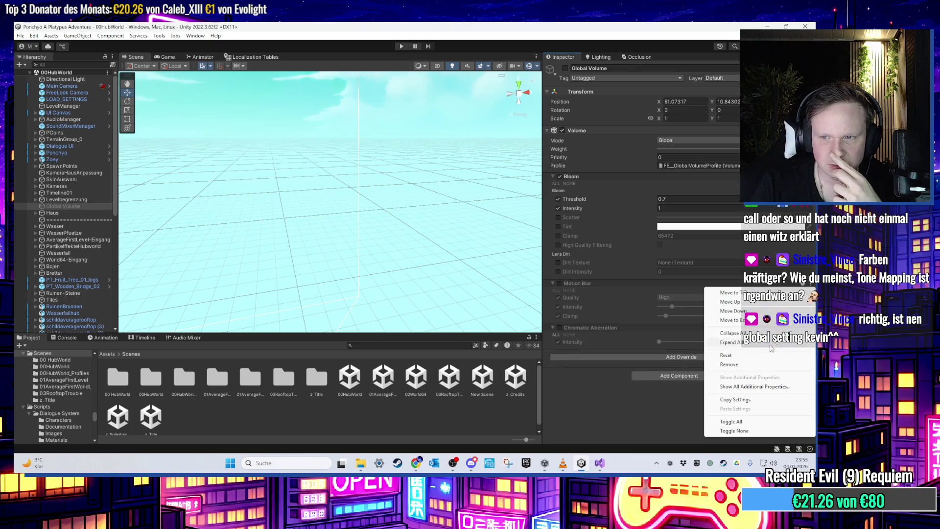
left_click(779, 324)
left_click(808, 283)
left_click(778, 323)
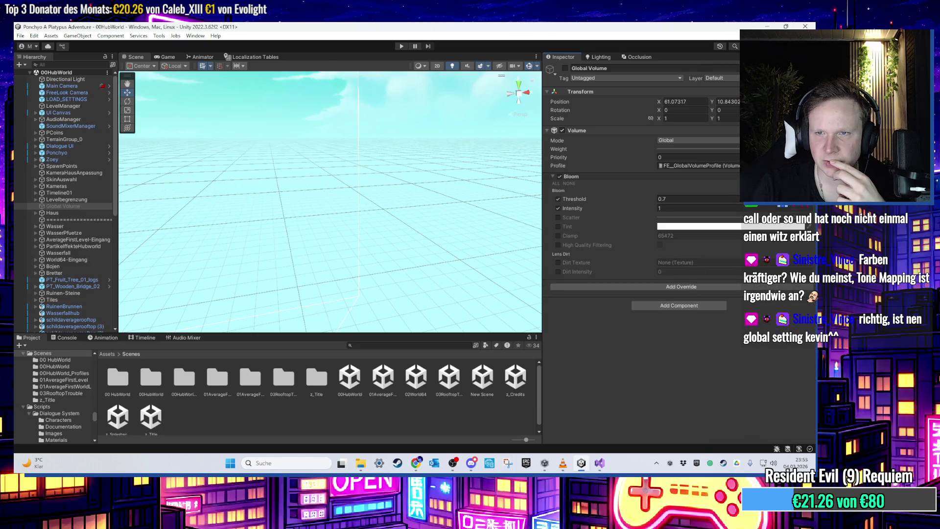
left_click(808, 165)
- Assign the Global Volume Profile with ACES tonemapping to the hub world's global volume
double_click(585, 212)
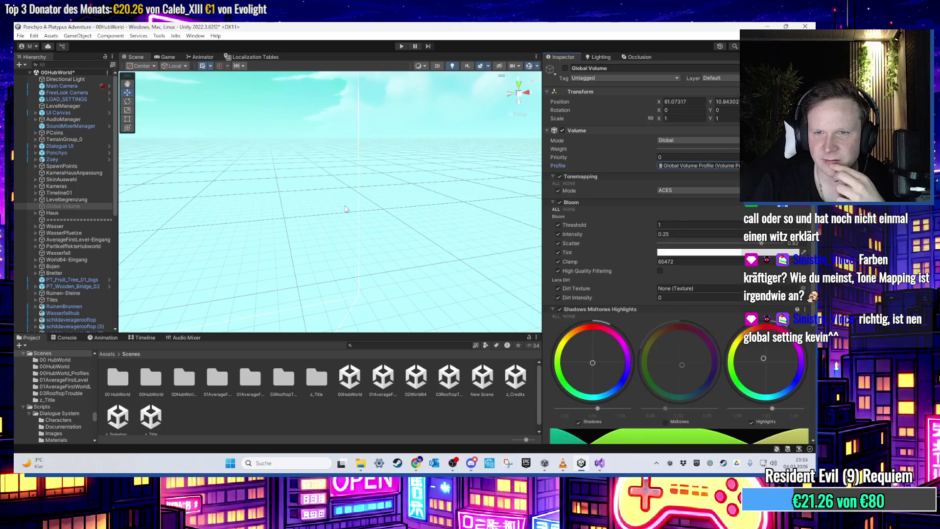
double_click(78, 187)
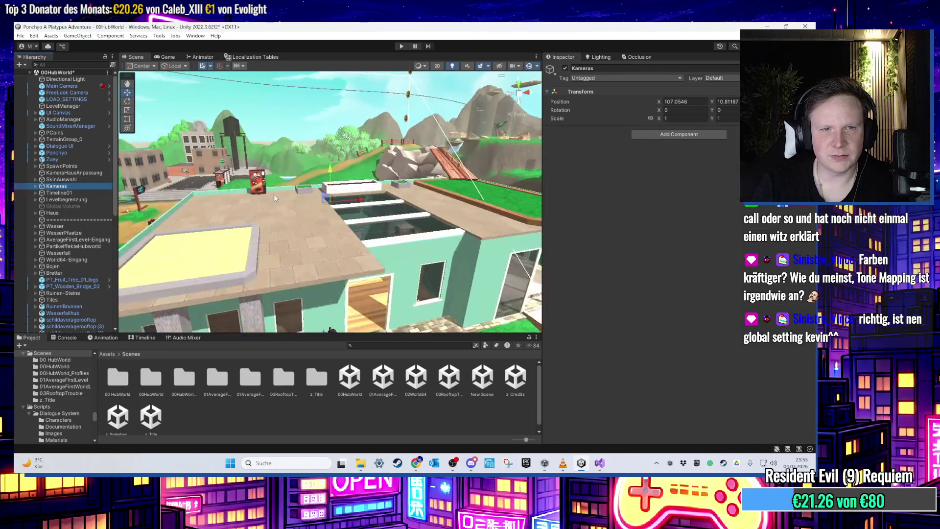
left_click(370, 382)
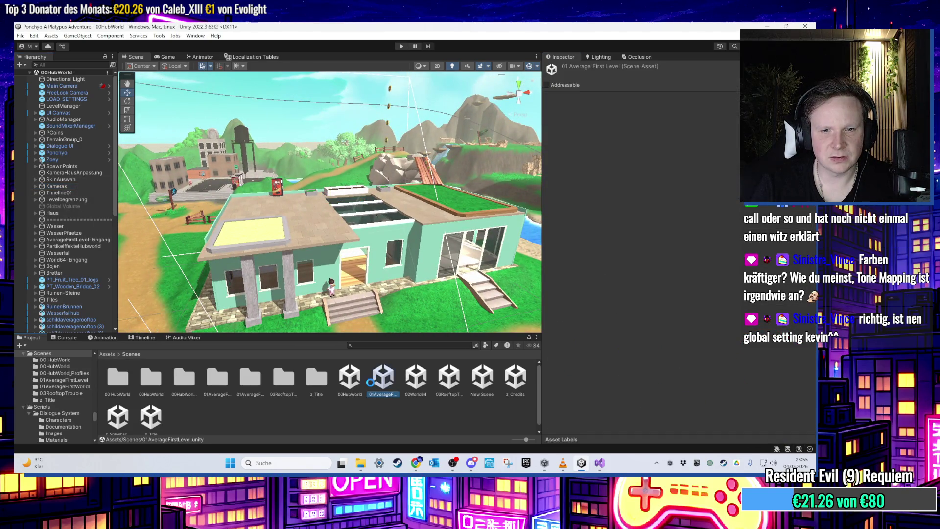
left_click(351, 380)
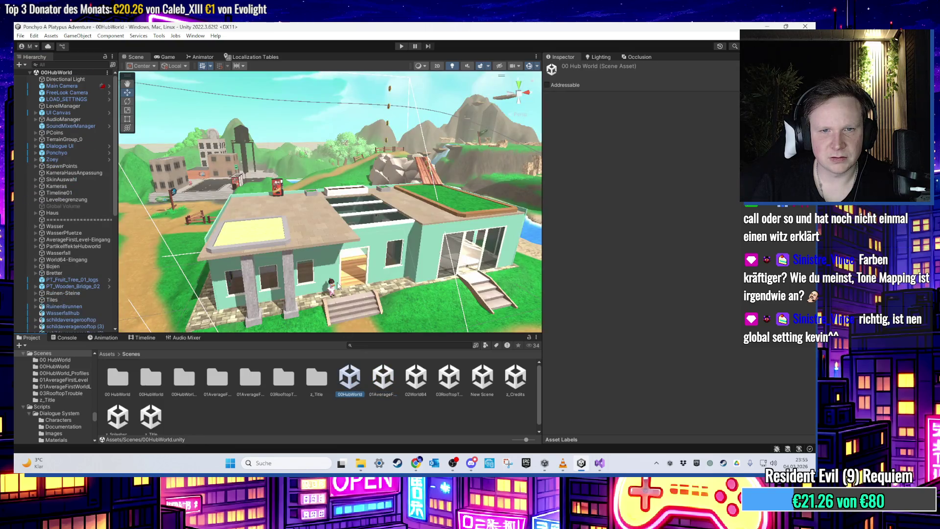
- Switch the hub's Global Volume on, then open the 01AverageFirstLevel scene
left_click(79, 206)
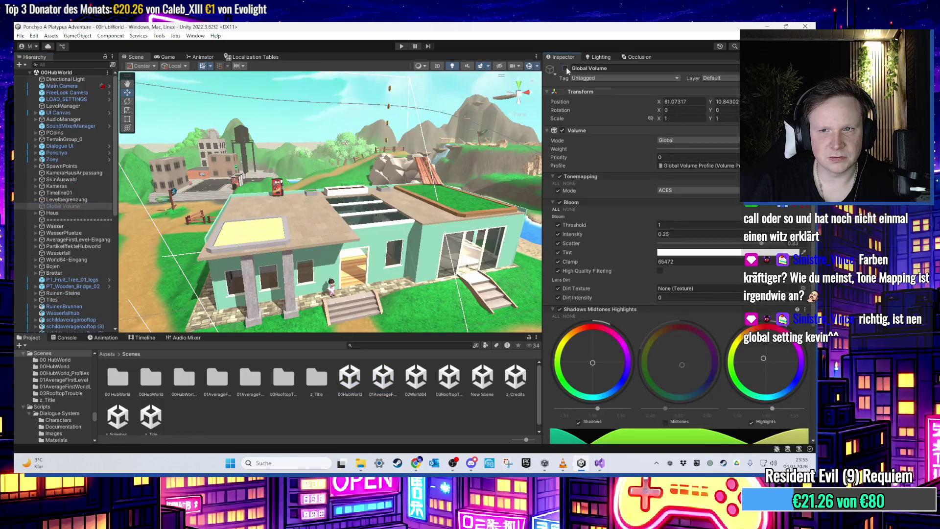
left_click(566, 68)
scroll(630, 240, "down", 5)
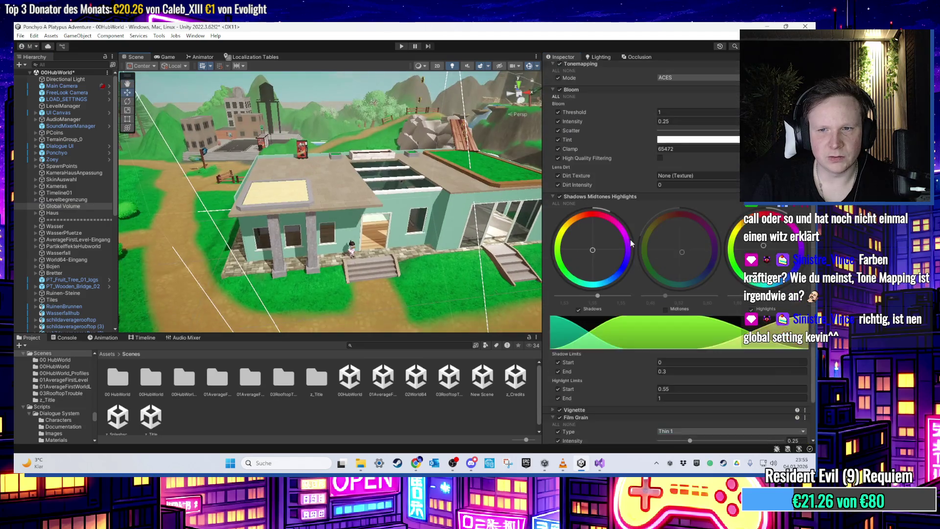
scroll(630, 239, "down", 3)
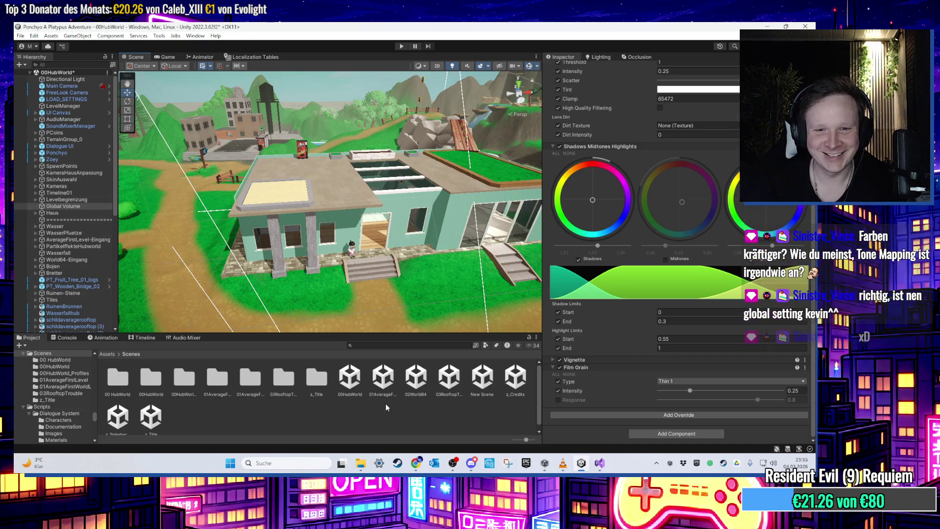
double_click(381, 390)
- Save the hub world and inspect the first level's Global Volume
left_click(404, 260)
left_click(92, 304)
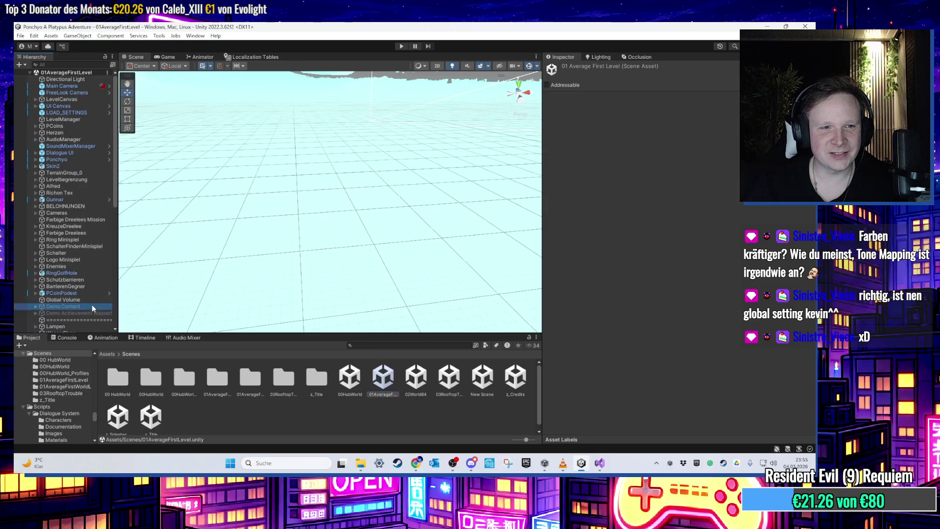
left_click(90, 299)
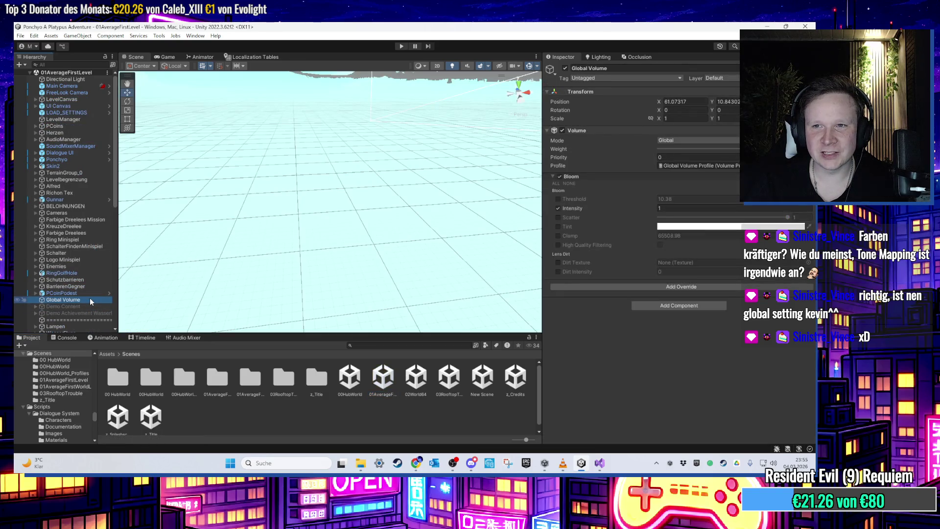
- Reopen 00HubWorld and delete its Global Volume object
double_click(348, 379)
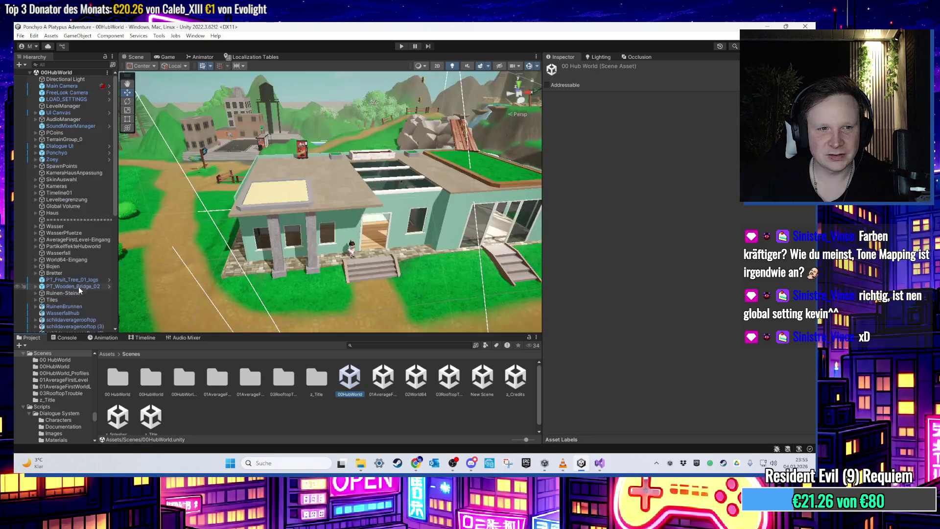
scroll(76, 275, "down", 3)
scroll(75, 275, "up", 3)
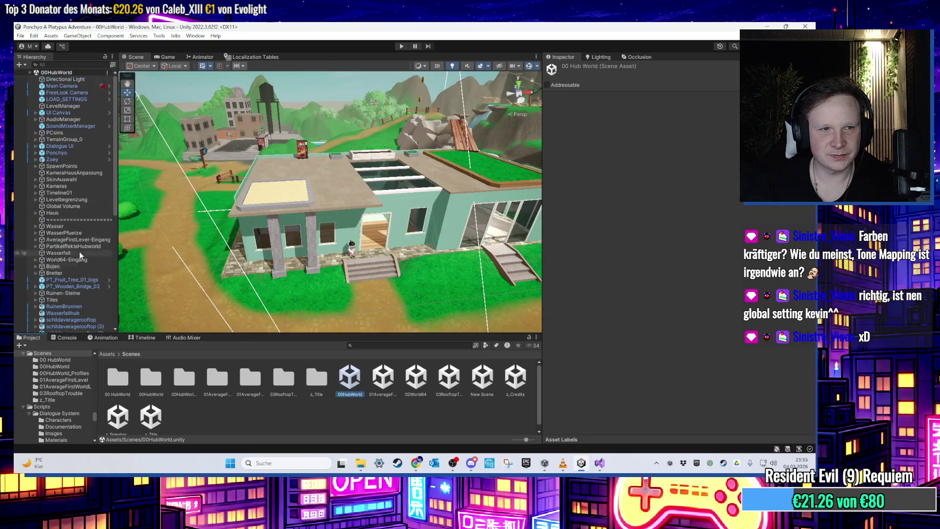
left_click(74, 206)
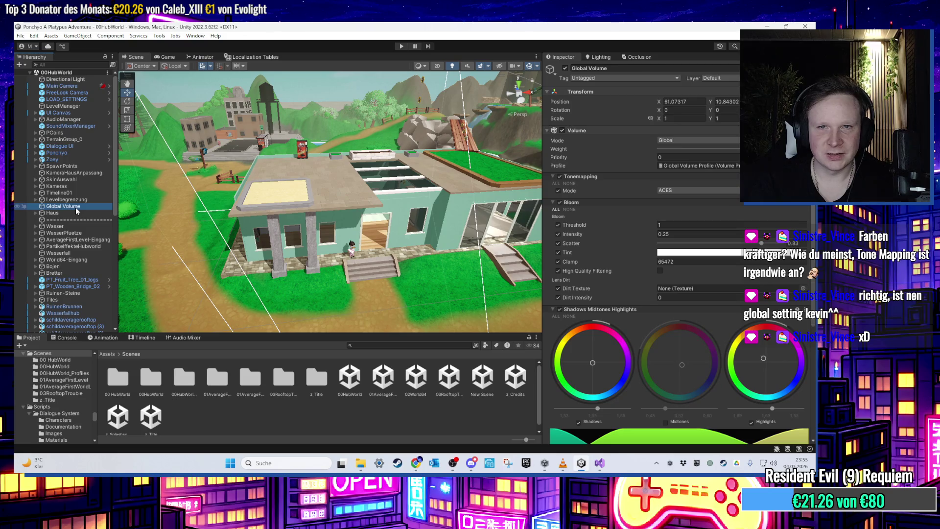
key("Delete")
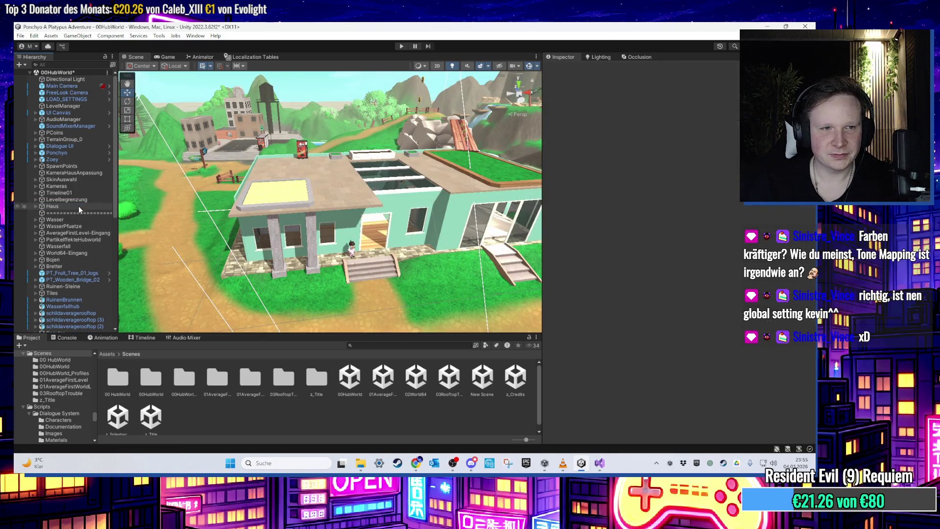
- Browse the 01AverageFirstLevel, 02World64 and 03RooftopTrouble scenes
left_click(78, 206)
left_click(378, 390)
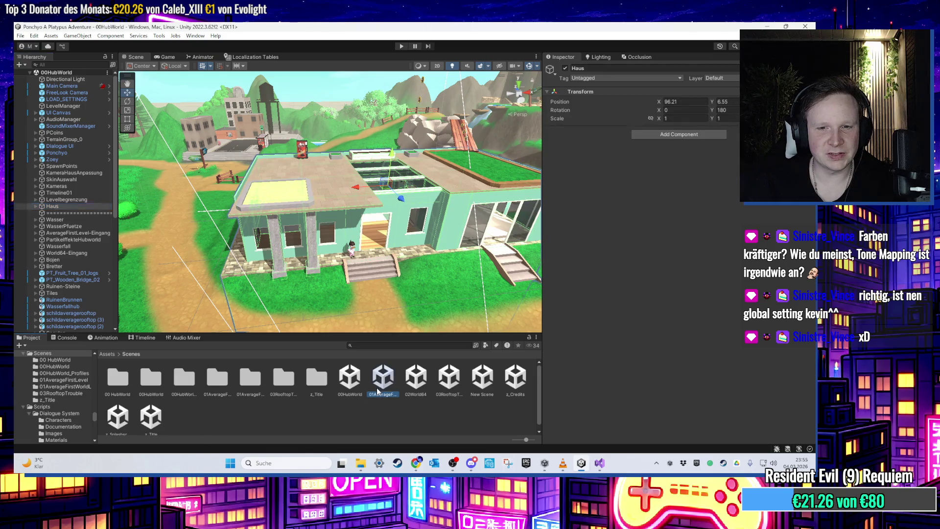
left_click(415, 382)
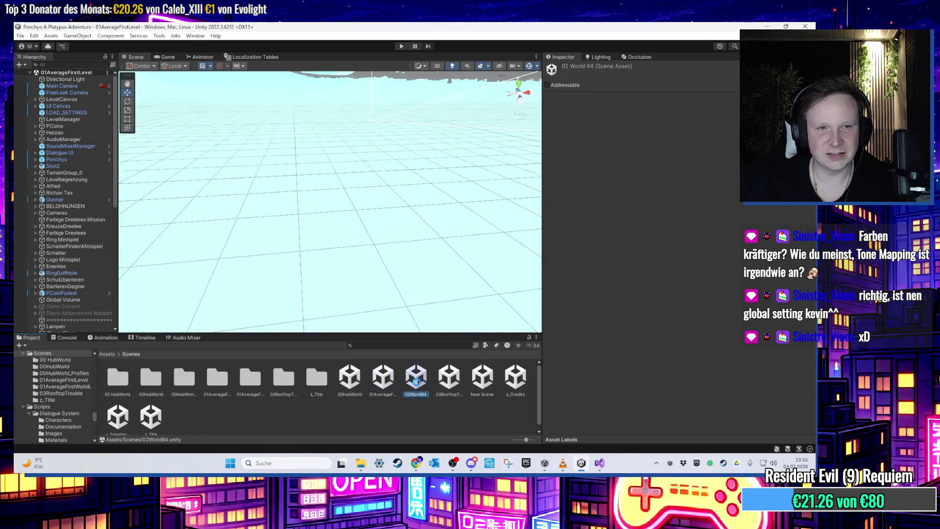
double_click(416, 381)
left_click(448, 377)
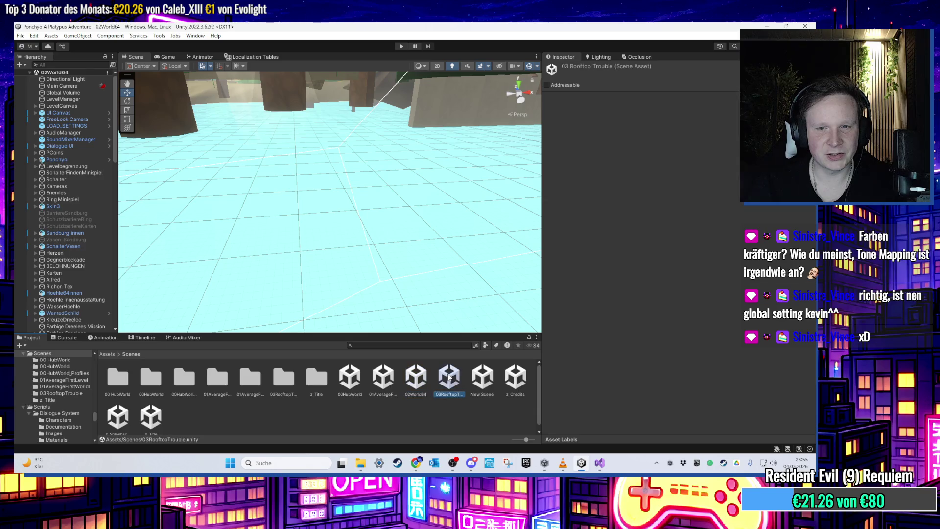
- Reopen the 00HubWorld scene and view the town buildings up close
double_click(359, 382)
scroll(378, 272, "down", 5)
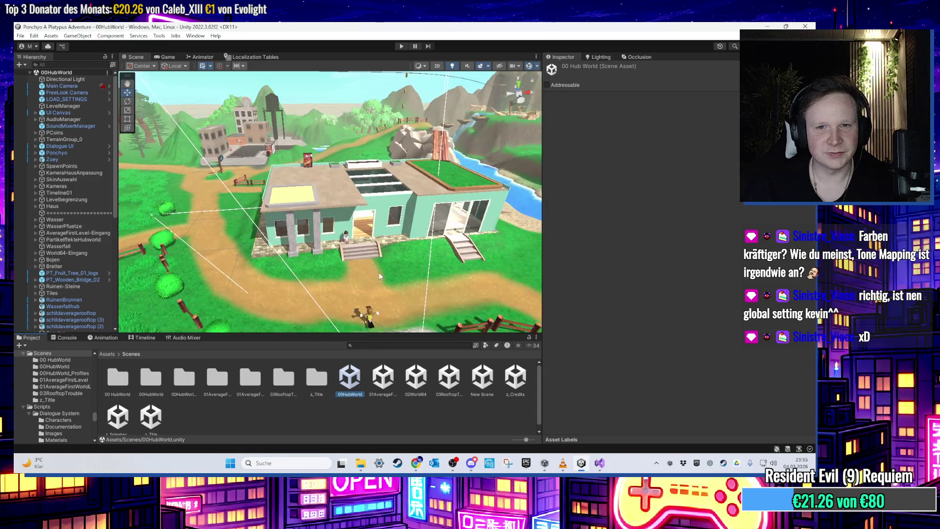
mouse_move(373, 317)
left_mouse_down()
mouse_move(365, 230)
mouse_move(309, 249)
left_mouse_up()
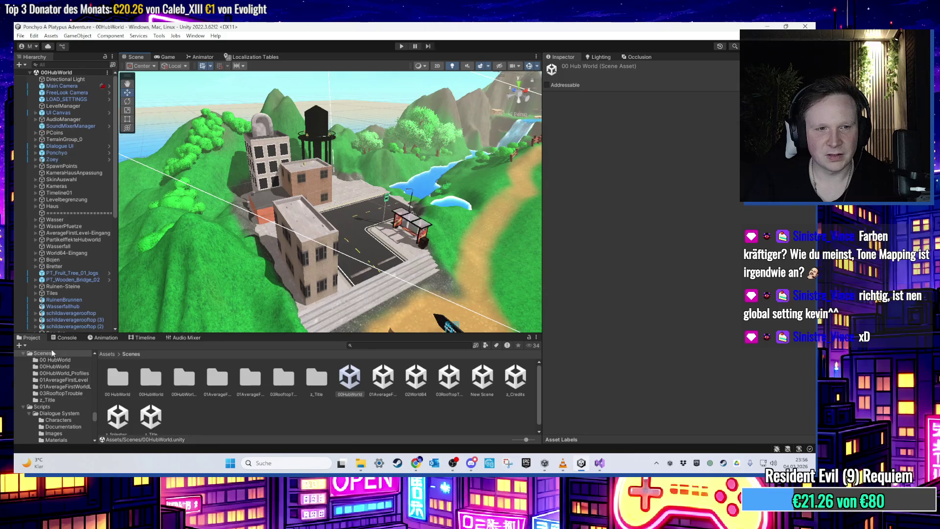
- Delete the brick buildings Haus1 (2), Haus1 and one more brick building from the town
scroll(324, 253, "up", 5)
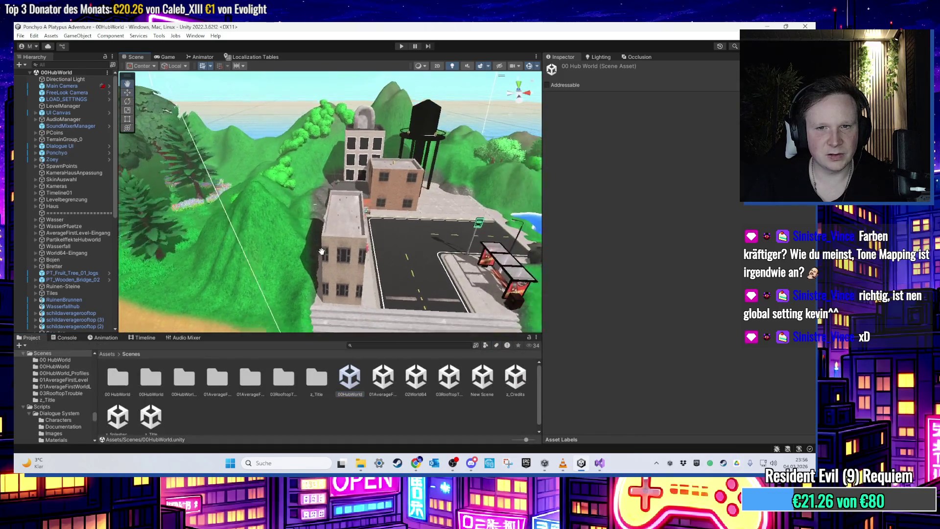
scroll(324, 253, "up", 5)
left_click(319, 228)
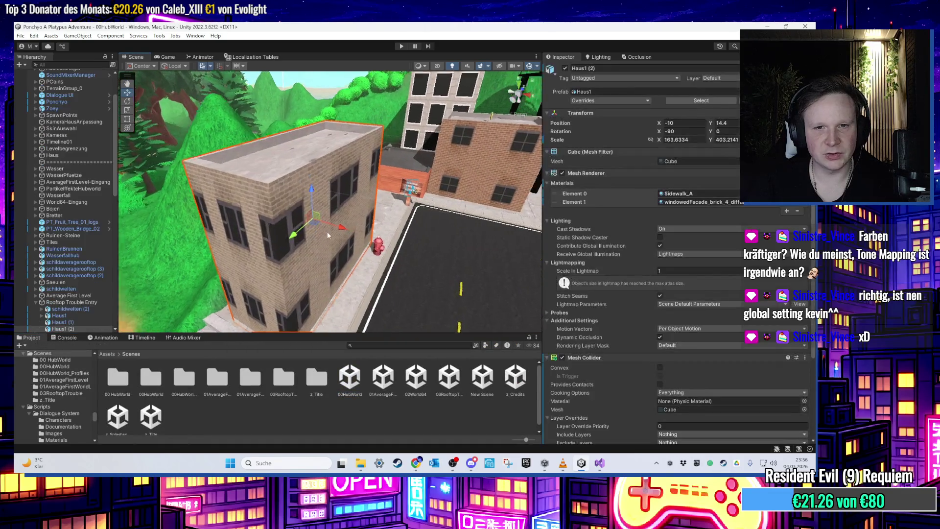
key("Delete")
scroll(370, 221, "up", 3)
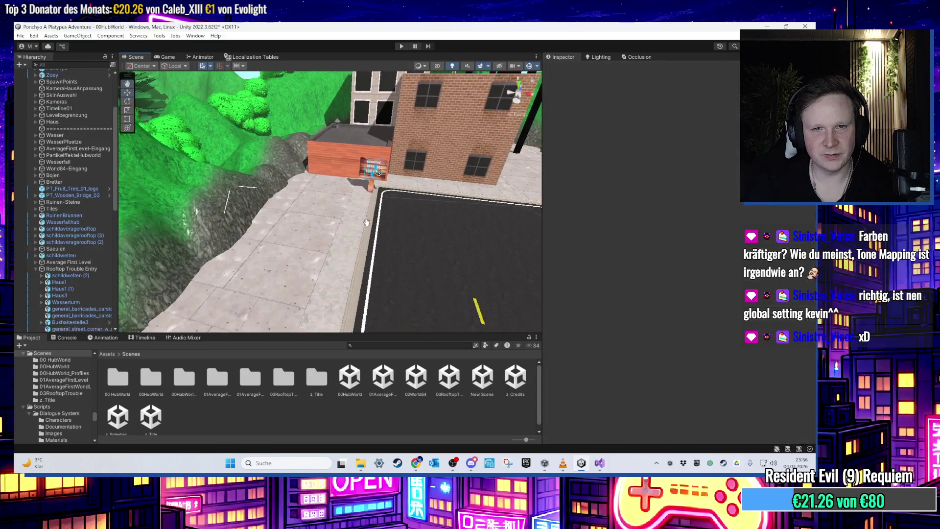
scroll(370, 221, "down", 3)
left_click_drag(371, 221, 456, 276)
left_click(356, 281)
key("Delete")
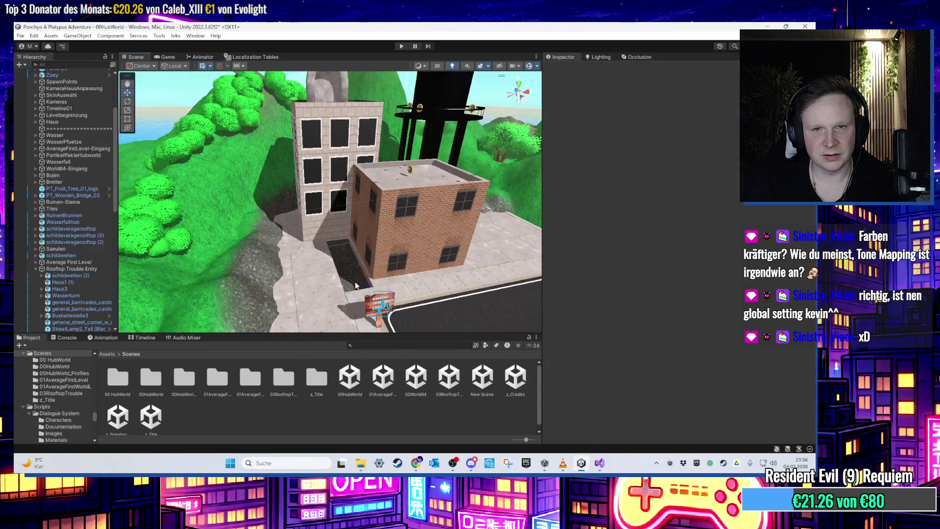
left_click(378, 227)
key("Delete")
- Delete the tall windowed building Haus3, then select the terrain
scroll(378, 228, "up", 2)
left_click(339, 209)
key("Delete")
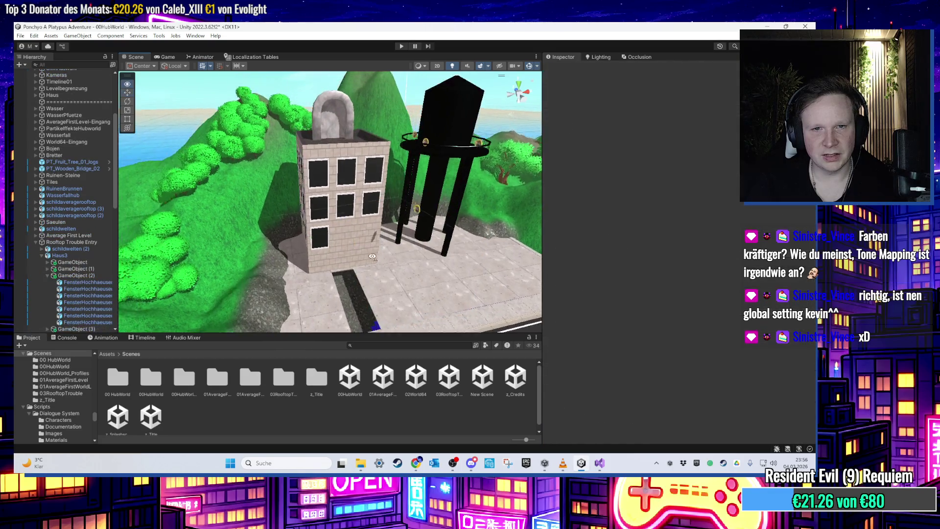
left_click(276, 248)
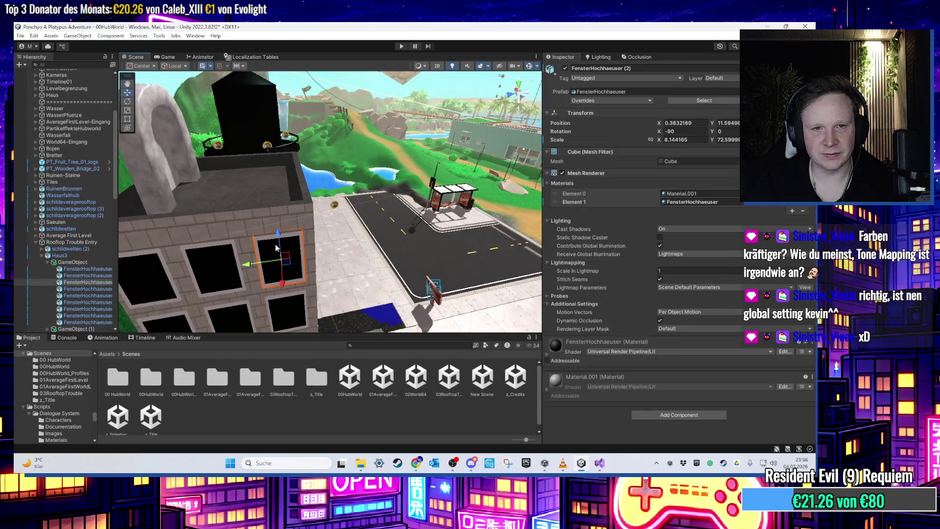
scroll(276, 248, "up", 2)
left_click(281, 214)
key("Delete")
mouse_move(330, 225)
left_mouse_down()
mouse_move(247, 268)
mouse_move(399, 80)
mouse_move(279, 214)
mouse_move(258, 185)
mouse_move(294, 204)
left_mouse_up()
left_click(293, 203)
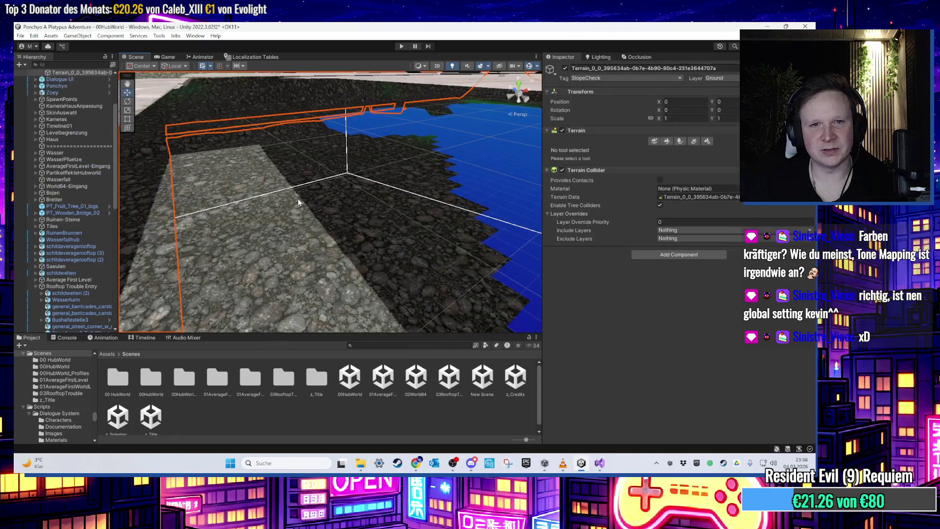
- Switch the terrain tool to Paint Holes and cut a broad swath of holes
left_click_drag(543, 180, 708, 181)
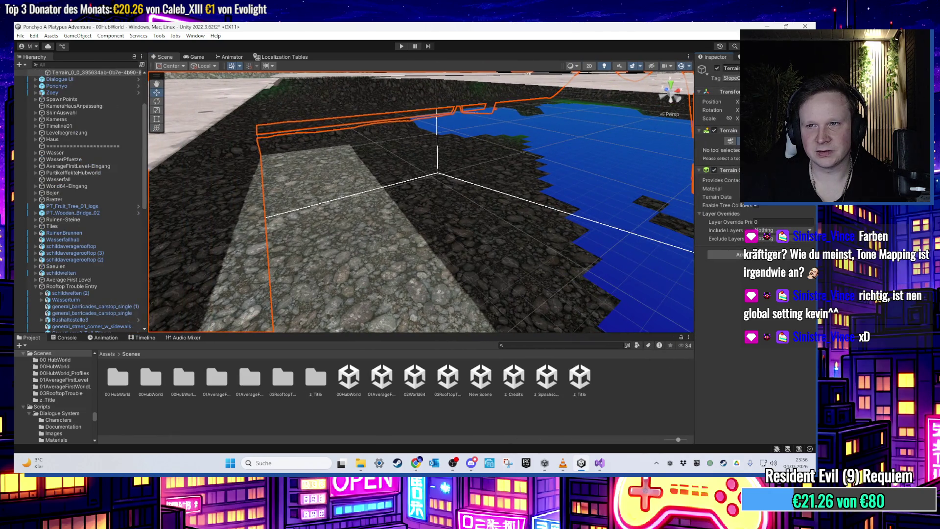
left_click(737, 141)
left_click(718, 149)
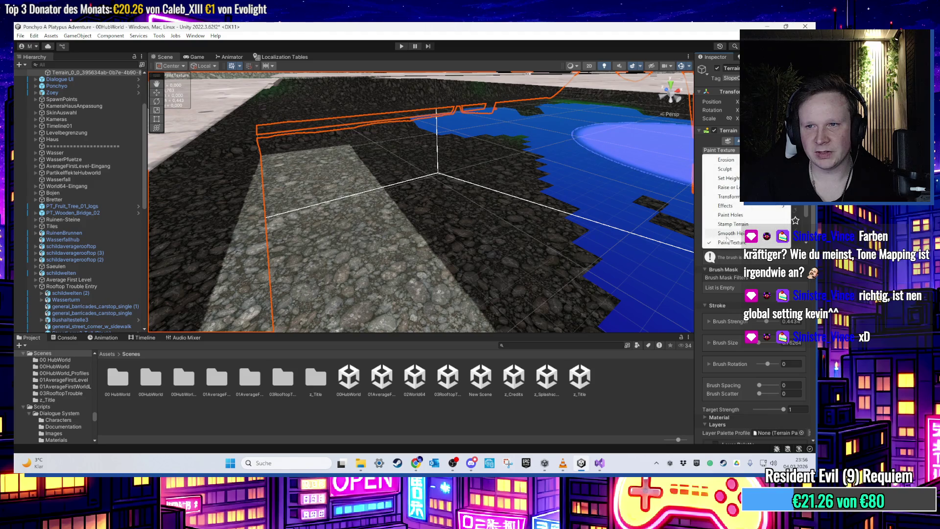
left_click(729, 215)
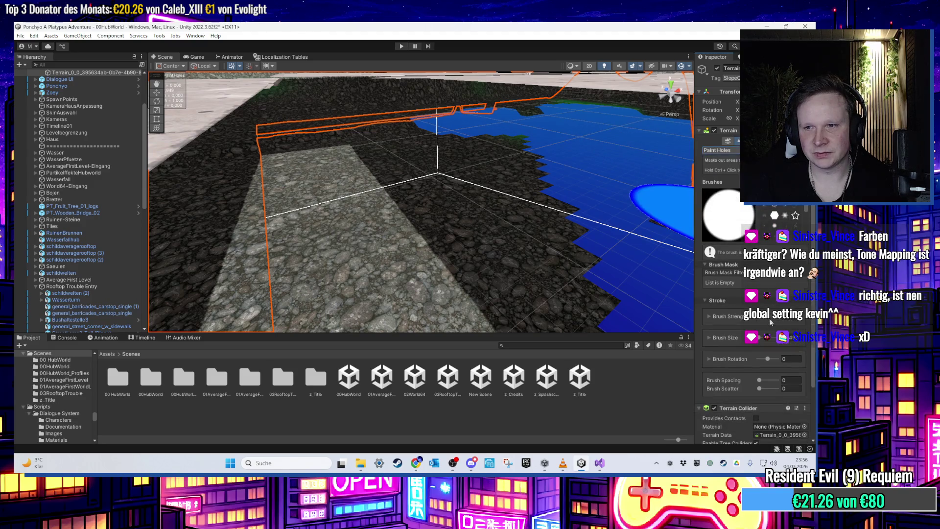
mouse_move(470, 274)
left_mouse_down()
mouse_move(436, 246)
mouse_move(466, 189)
mouse_move(457, 147)
mouse_move(390, 141)
left_mouse_up()
- Orbit around the terrain to inspect the water area and shoreline
scroll(520, 181, "down", 3)
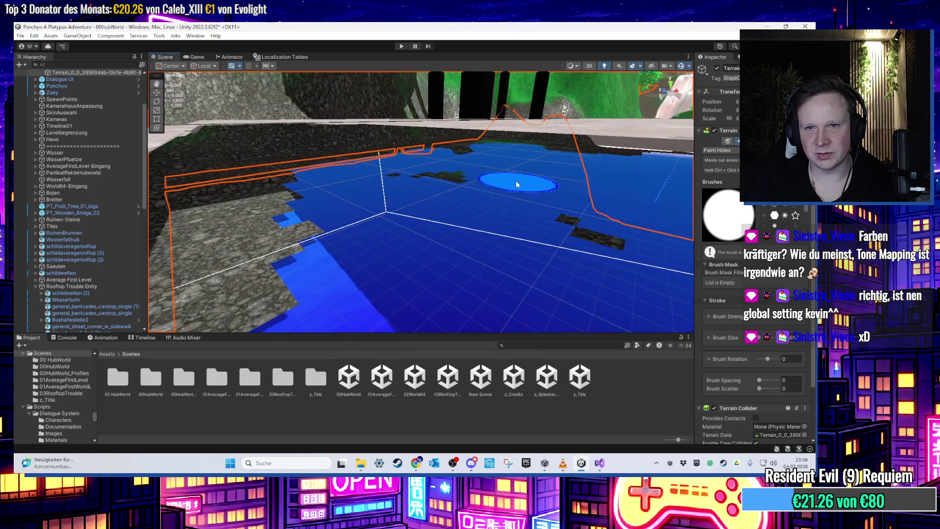
scroll(436, 198, "up", 5)
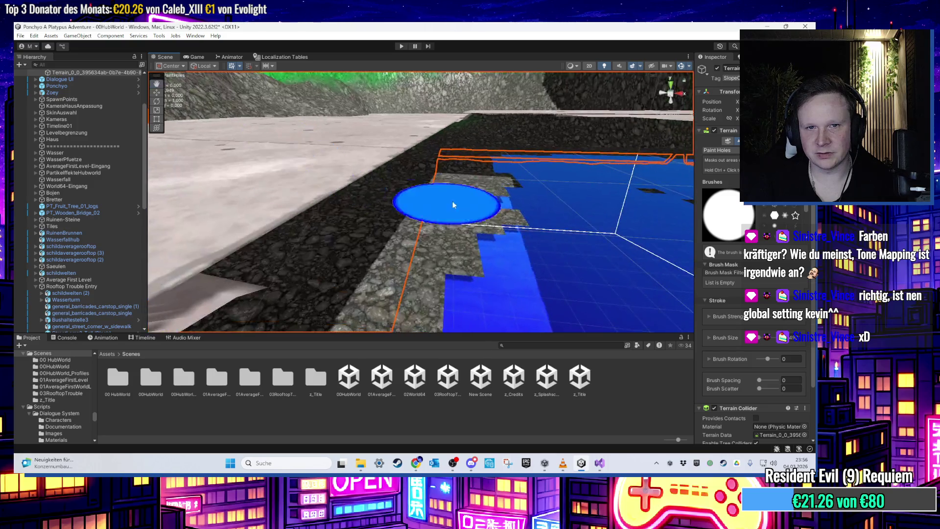
scroll(427, 218, "up", 3)
mouse_move(351, 238)
left_mouse_down()
mouse_move(385, 258)
mouse_move(454, 260)
mouse_move(456, 214)
mouse_move(310, 175)
mouse_move(413, 187)
mouse_move(365, 176)
mouse_move(298, 189)
mouse_move(432, 133)
left_mouse_up()
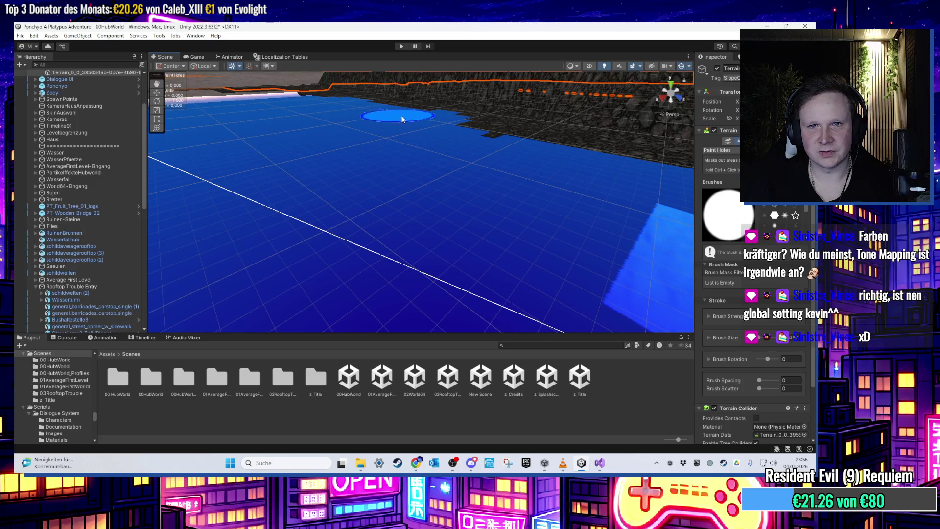
mouse_move(541, 143)
left_mouse_down()
mouse_move(484, 147)
mouse_move(605, 142)
mouse_move(557, 130)
mouse_move(434, 175)
mouse_move(390, 239)
mouse_move(428, 202)
mouse_move(495, 283)
mouse_move(456, 283)
mouse_move(390, 237)
mouse_move(371, 199)
mouse_move(372, 151)
mouse_move(264, 166)
mouse_move(524, 153)
mouse_move(483, 184)
mouse_move(369, 141)
left_mouse_up()
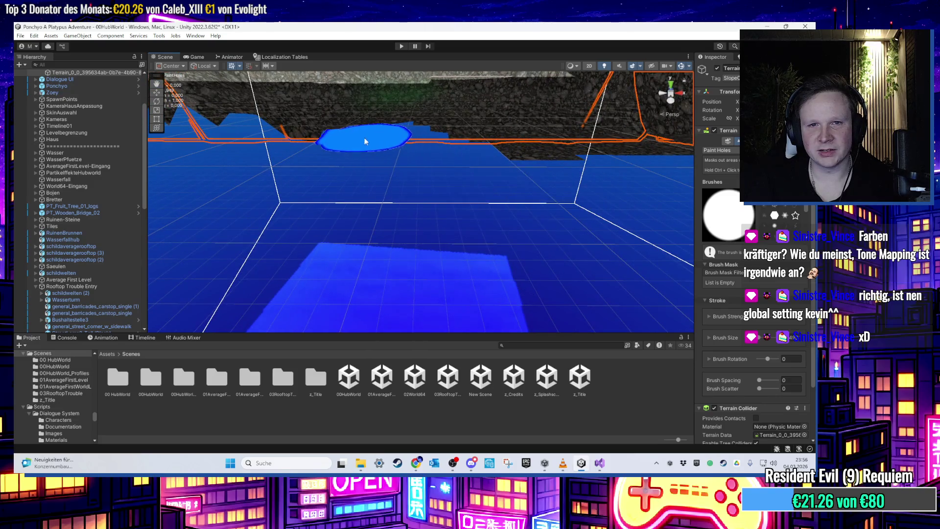
left_click_drag(532, 157, 491, 151)
mouse_move(567, 151)
left_mouse_down()
mouse_move(520, 208)
mouse_move(492, 166)
mouse_move(550, 166)
left_mouse_up()
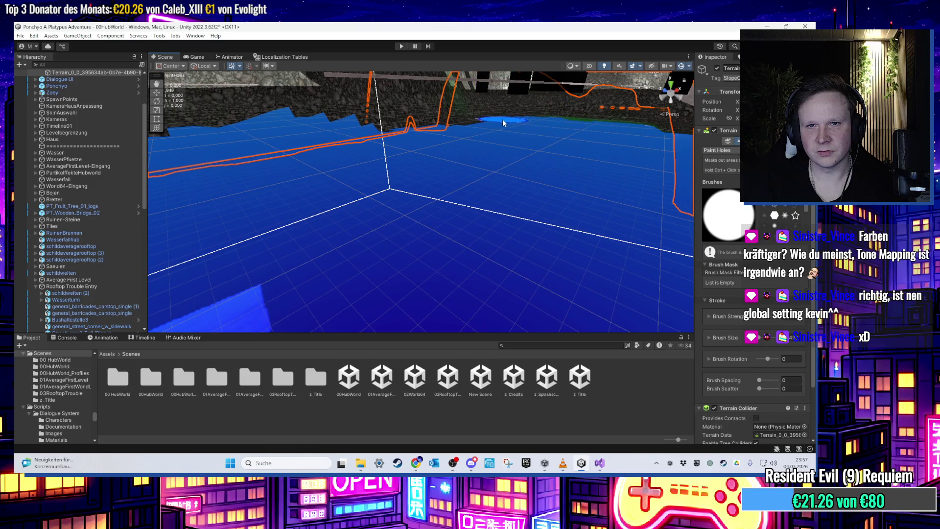
mouse_move(455, 139)
left_mouse_down()
mouse_move(389, 183)
mouse_move(386, 214)
mouse_move(466, 161)
mouse_move(521, 187)
mouse_move(525, 142)
mouse_move(373, 193)
mouse_move(399, 139)
mouse_move(455, 179)
mouse_move(487, 193)
mouse_move(487, 182)
mouse_move(480, 218)
mouse_move(450, 184)
left_mouse_up()
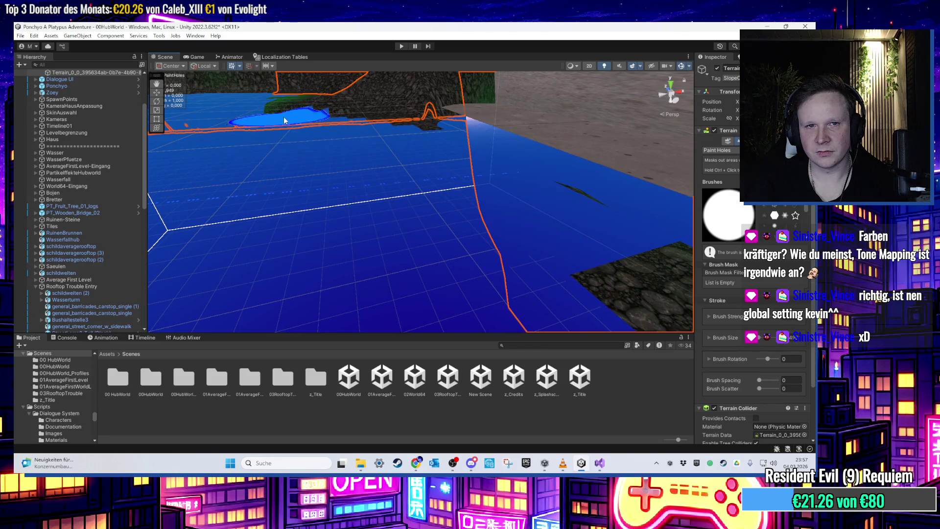
left_click_drag(294, 100, 350, 116)
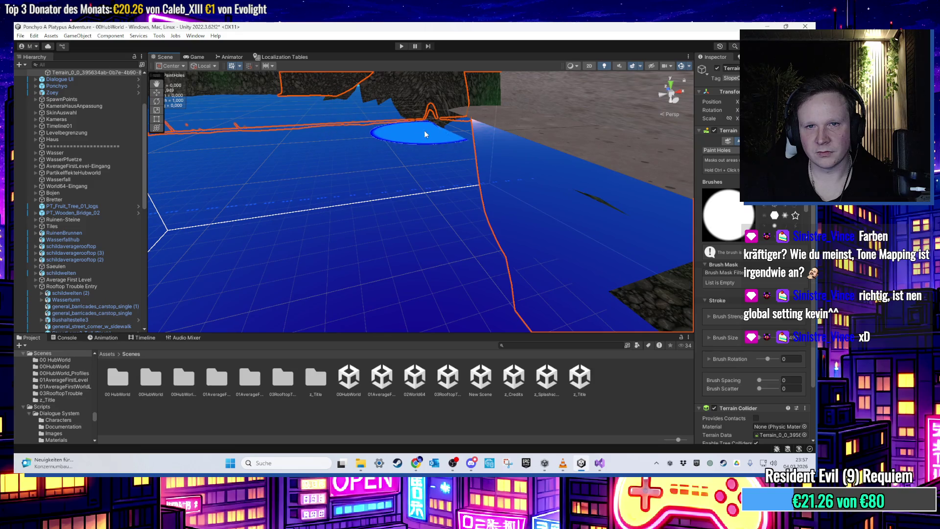
mouse_move(440, 137)
left_mouse_down()
mouse_move(578, 196)
mouse_move(380, 168)
mouse_move(485, 168)
mouse_move(490, 197)
mouse_move(509, 196)
mouse_move(667, 250)
mouse_move(539, 240)
mouse_move(473, 94)
mouse_move(482, 142)
mouse_move(441, 104)
mouse_move(378, 167)
left_mouse_up()
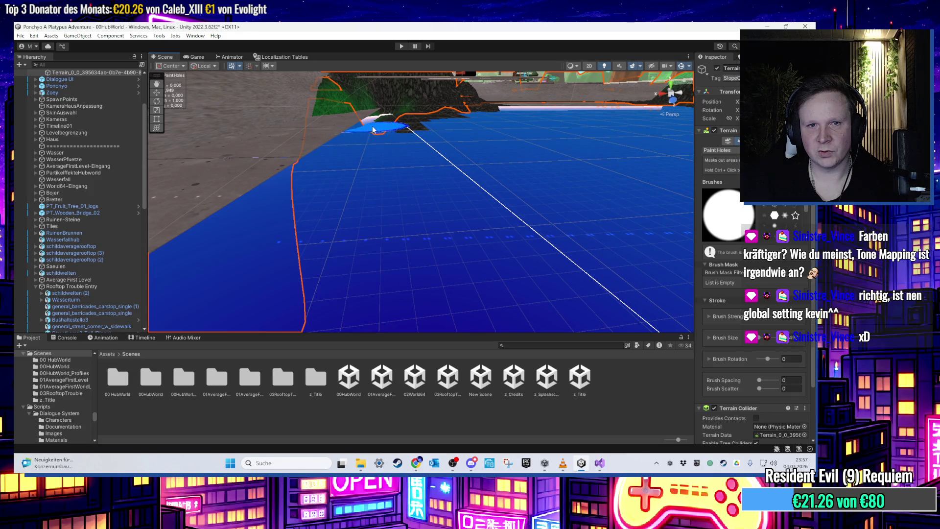
- Paint holes over the remaining dark terrain patches near the water
scroll(372, 132, "up", 3)
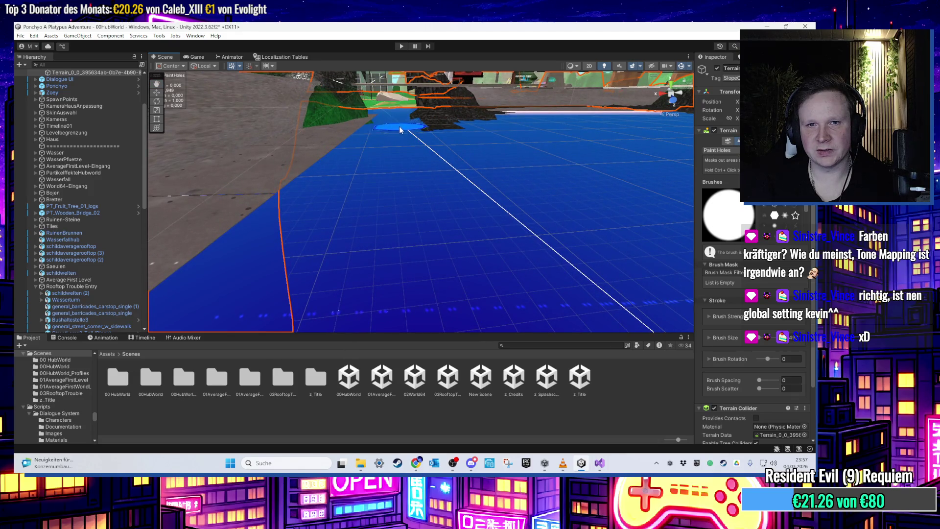
scroll(397, 132, "up", 5)
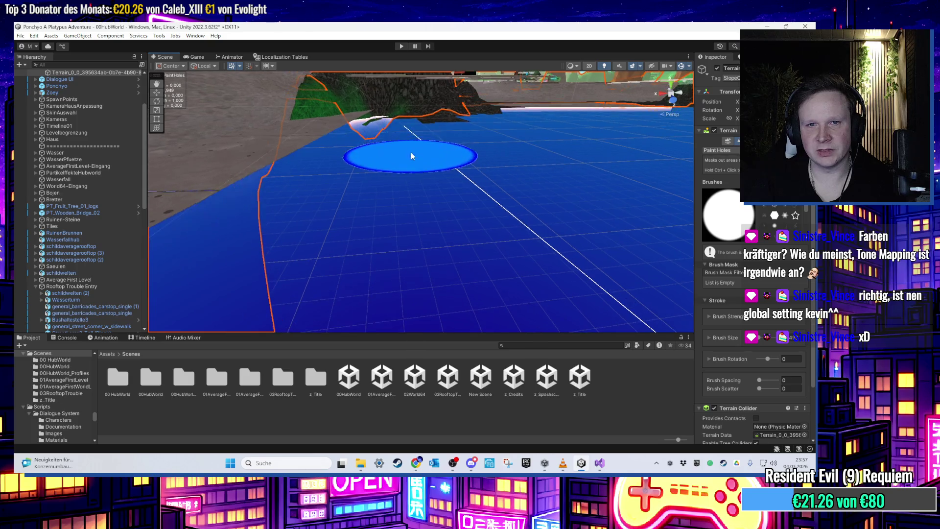
scroll(359, 225, "down", 3)
scroll(411, 174, "up", 2)
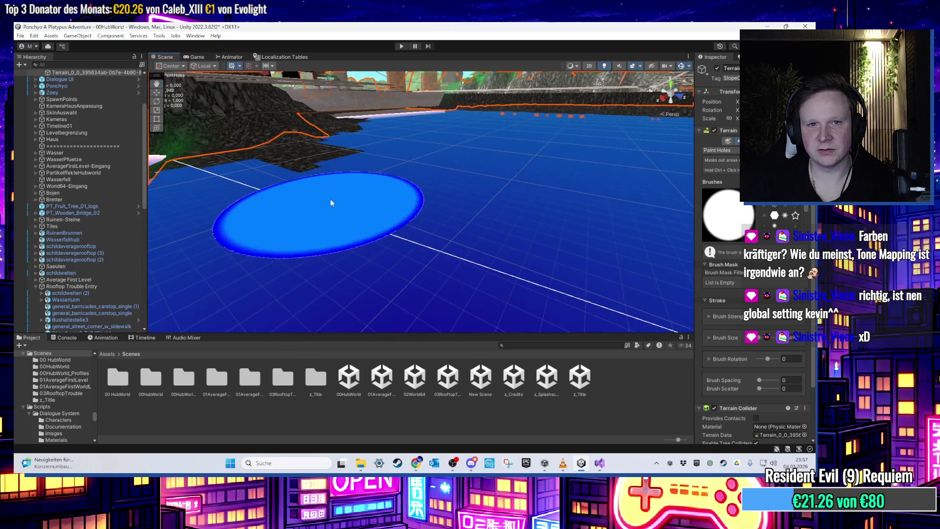
scroll(331, 203, "up", 5)
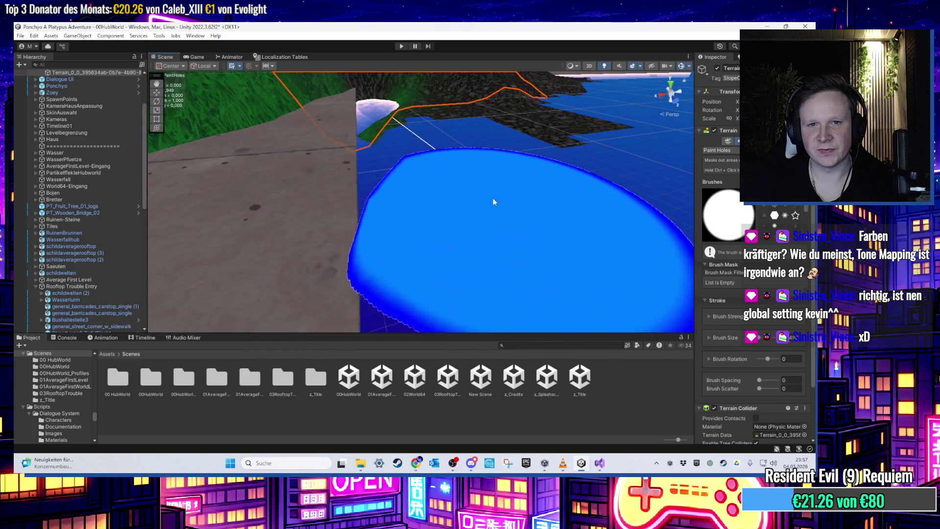
scroll(353, 164, "down", 8)
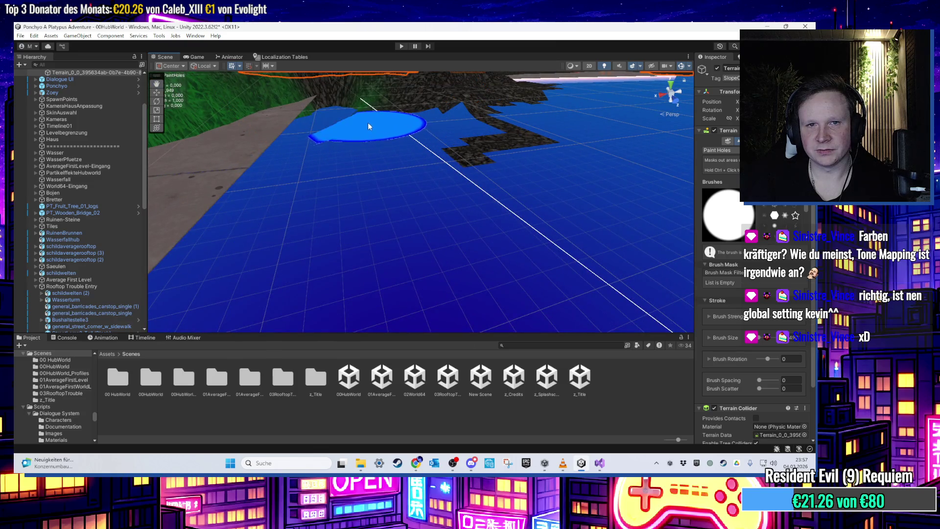
mouse_move(368, 127)
left_mouse_down()
mouse_move(430, 111)
mouse_move(431, 137)
mouse_move(485, 123)
mouse_move(498, 132)
mouse_move(431, 124)
mouse_move(487, 101)
mouse_move(370, 125)
left_mouse_up()
scroll(516, 158, "up", 5)
mouse_move(516, 158)
left_mouse_down()
mouse_move(630, 189)
mouse_move(536, 212)
mouse_move(256, 216)
mouse_move(328, 227)
mouse_move(310, 237)
mouse_move(503, 226)
mouse_move(384, 193)
mouse_move(447, 197)
mouse_move(327, 204)
mouse_move(491, 208)
mouse_move(388, 171)
mouse_move(394, 153)
mouse_move(441, 185)
mouse_move(412, 202)
mouse_move(427, 190)
mouse_move(452, 204)
mouse_move(294, 191)
mouse_move(324, 235)
mouse_move(404, 226)
mouse_move(399, 177)
mouse_move(338, 139)
mouse_move(347, 167)
mouse_move(436, 254)
mouse_move(437, 242)
mouse_move(506, 243)
left_mouse_up()
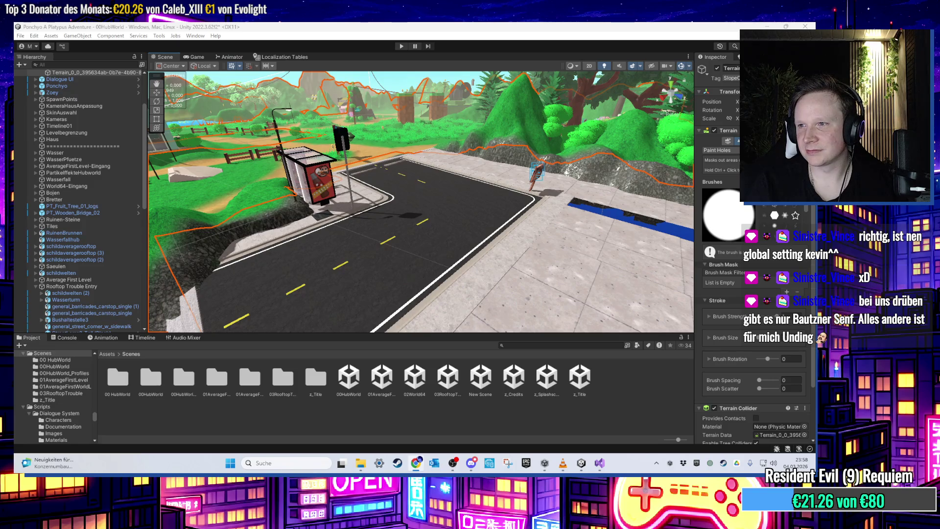
- Switch to the Chrome window showing the 'globus fleischkäse' image search
key("alt+Tab")
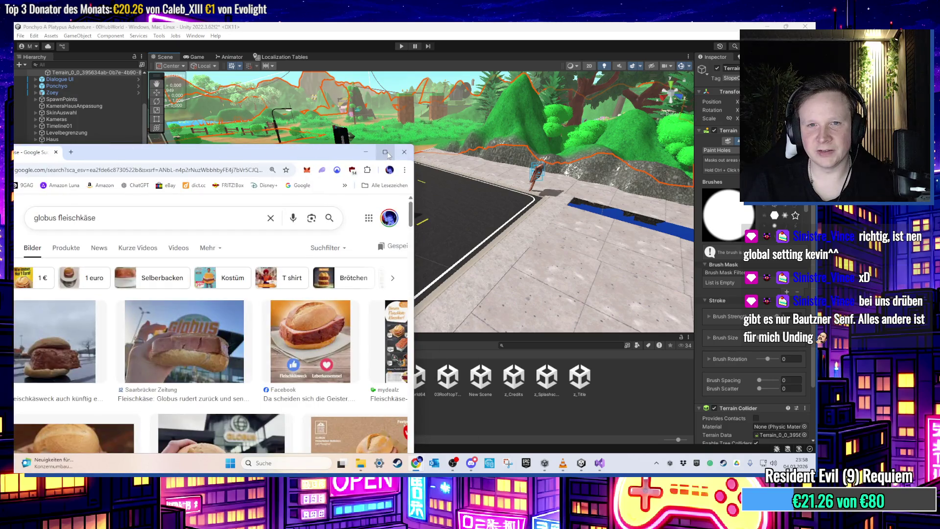
- Maximise Chrome and preview the Die Rheinpfalz Fleischkäsweck image result
left_click(385, 153)
left_click(210, 242)
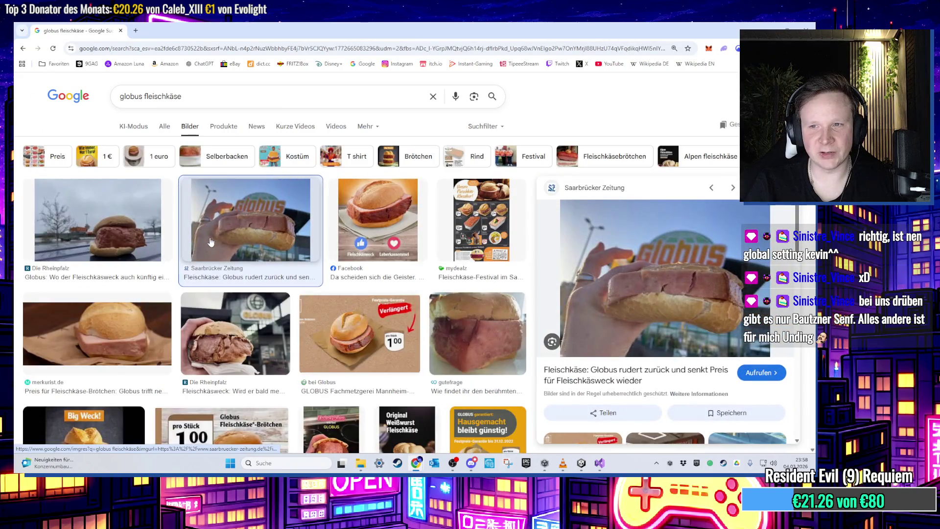
left_click(144, 248)
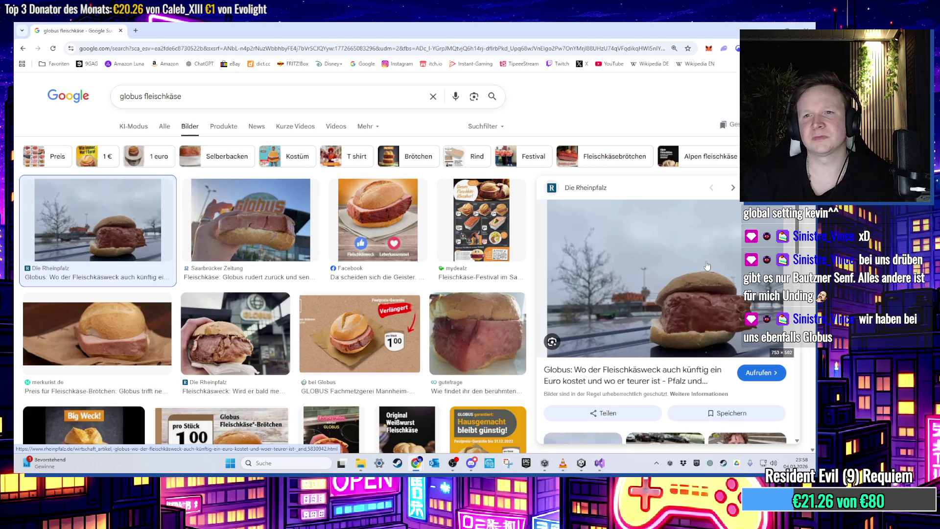
- Switch back to Unity and show the top-level Assets folder in the Project window
key("alt+Tab")
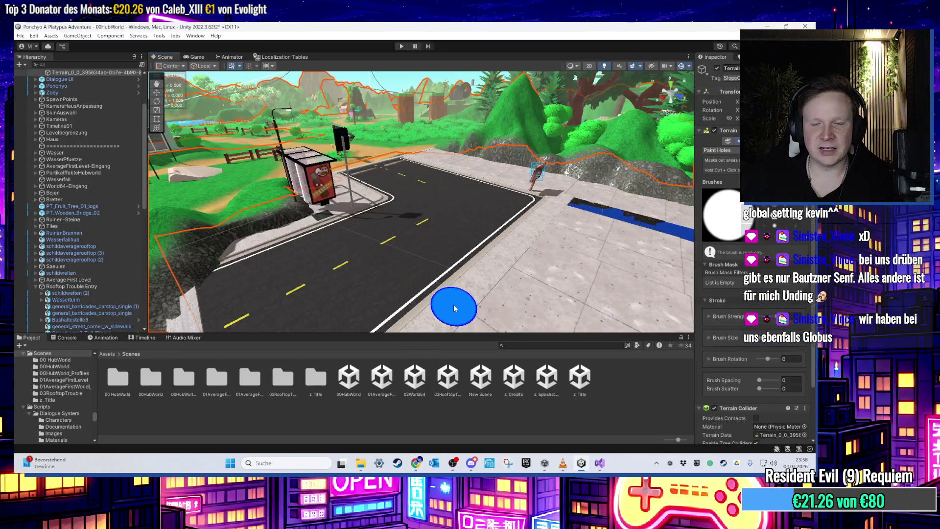
scroll(454, 308, "down", 5)
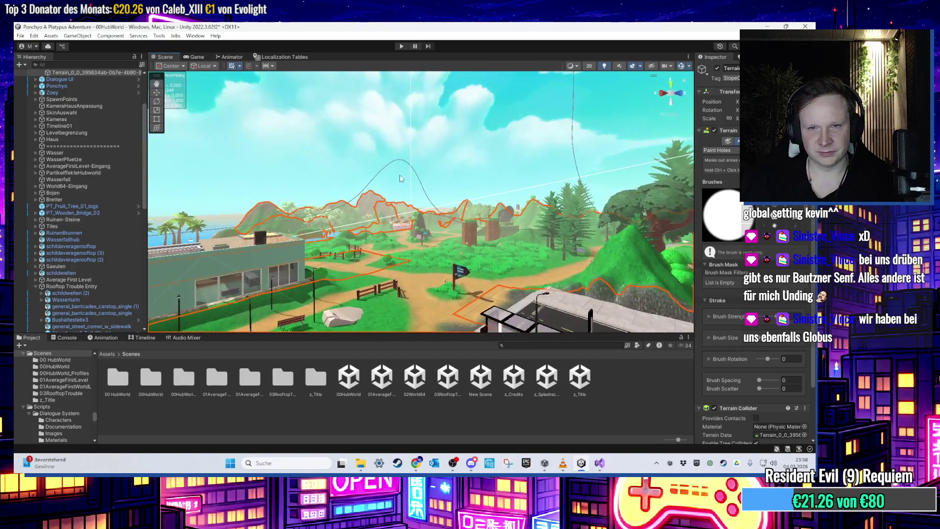
scroll(410, 176, "up", 5)
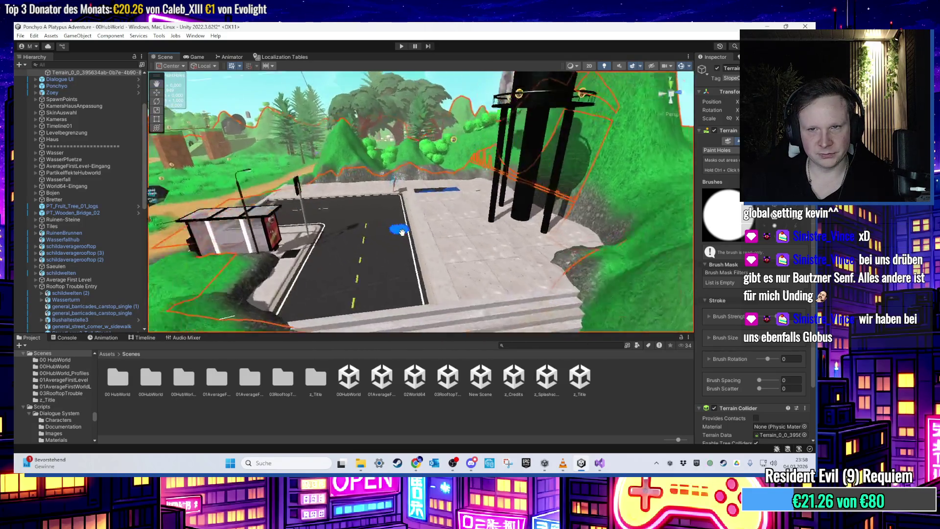
mouse_move(382, 279)
left_mouse_down()
mouse_move(494, 256)
mouse_move(416, 263)
mouse_move(492, 252)
mouse_move(411, 248)
mouse_move(465, 248)
mouse_move(453, 210)
mouse_move(283, 225)
mouse_move(205, 205)
left_mouse_up()
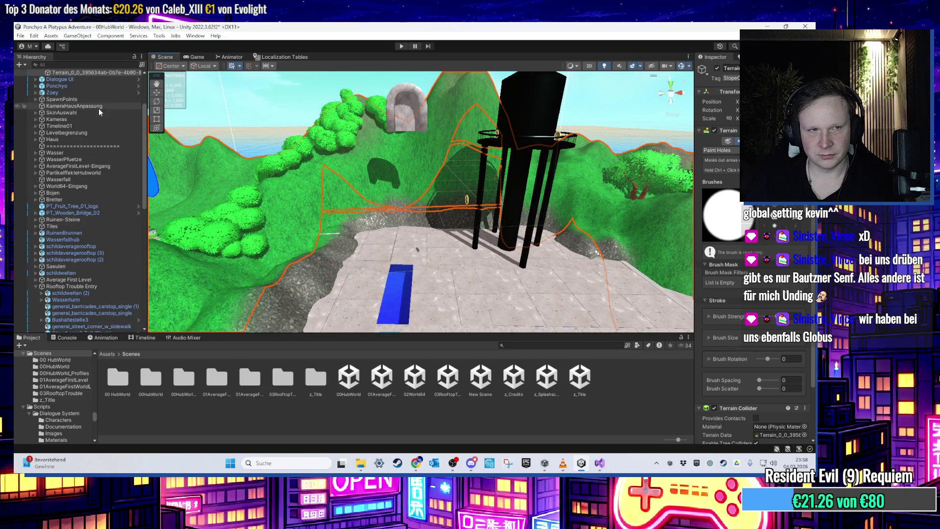
scroll(92, 108, "up", 3)
left_click(107, 353)
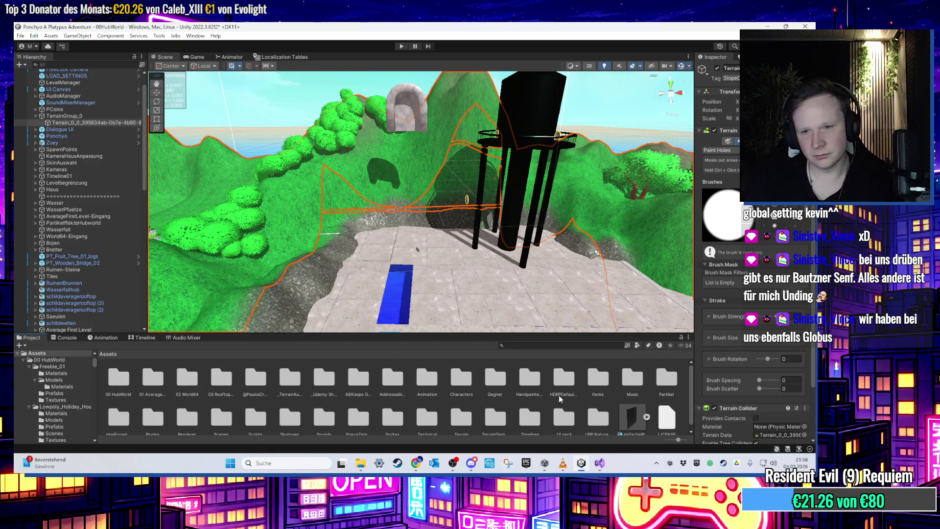
- Open the 03 Rooftop Trouble folder and look through Geopipe and Cobra Games Studio
scroll(415, 399, "down", 1)
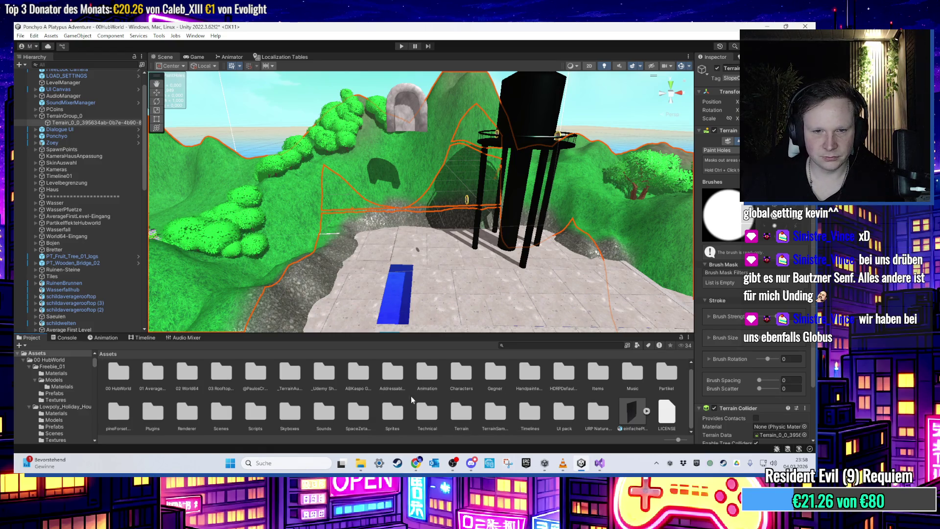
double_click(210, 378)
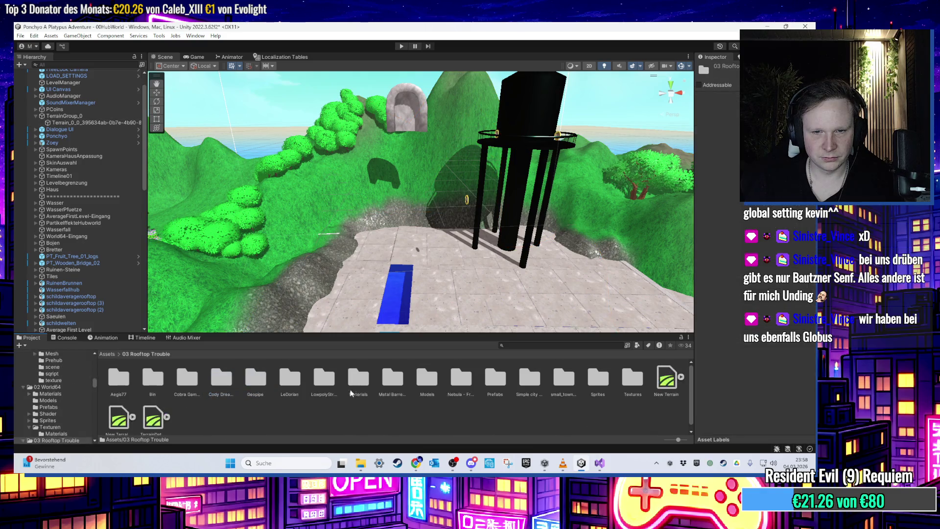
scroll(413, 292, "up", 5)
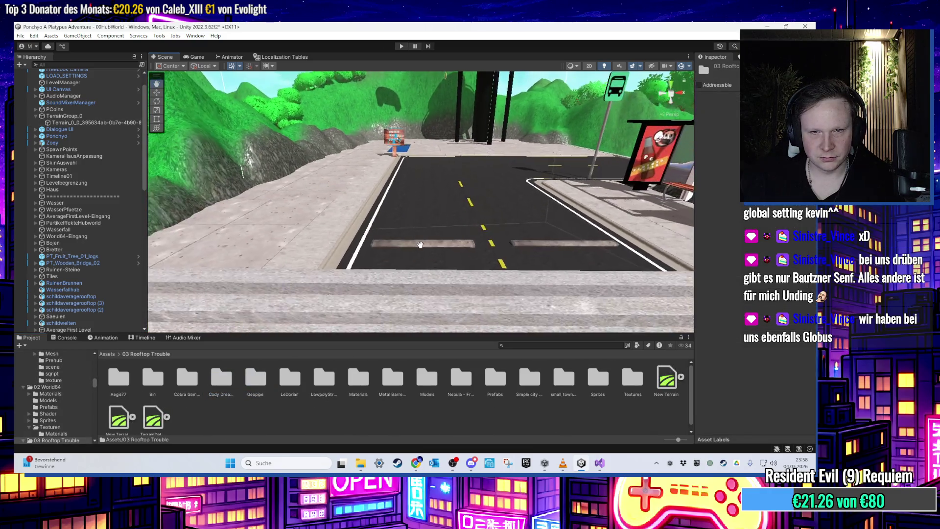
scroll(421, 256, "down", 5)
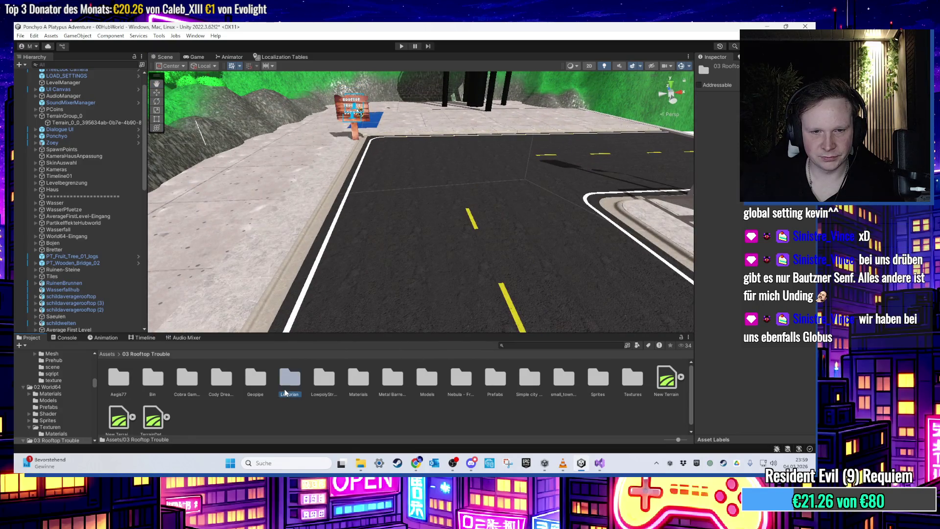
scroll(361, 326, "down", 2)
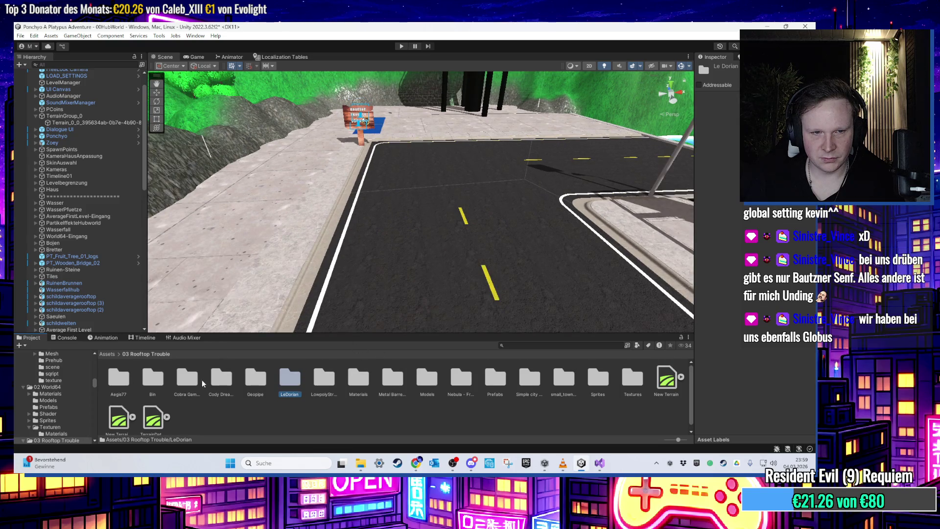
double_click(250, 390)
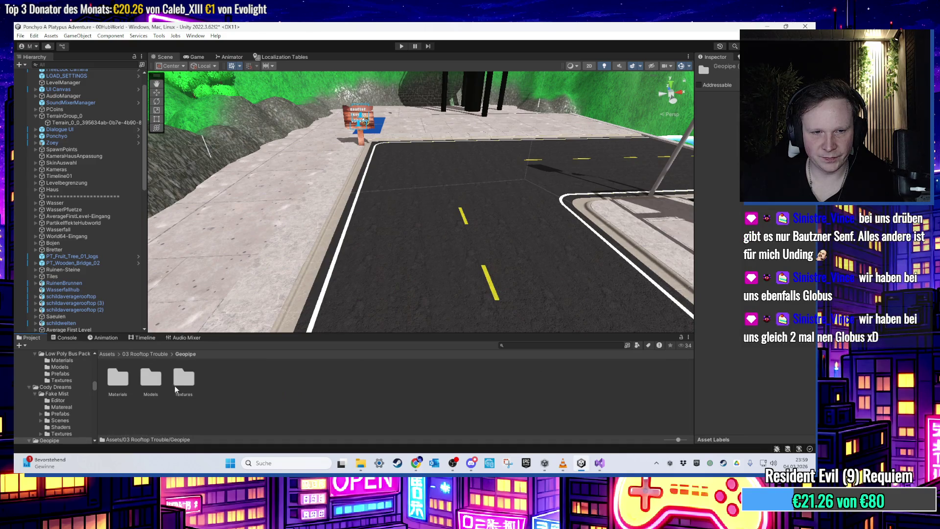
left_click(129, 354)
double_click(201, 373)
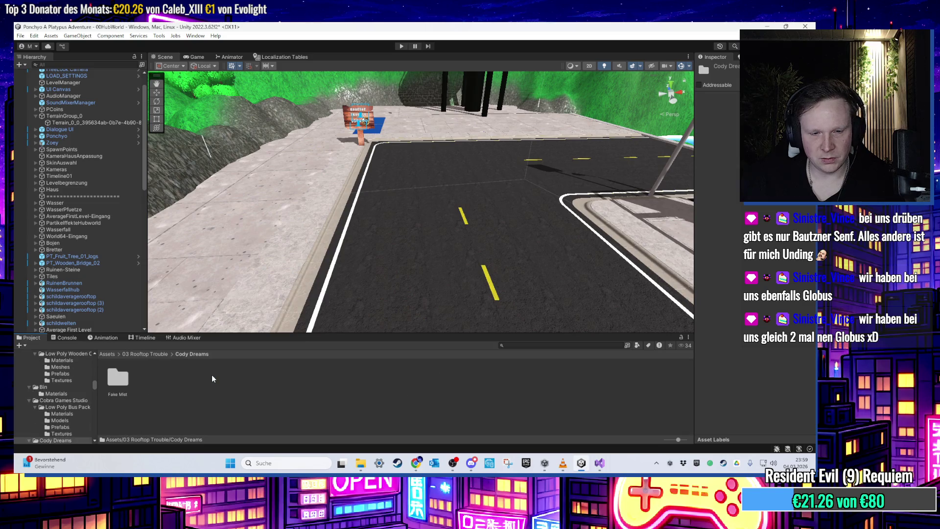
double_click(195, 382)
key("BackSpace")
- Browse the materials, LowpolyStreetPack, Materials, Metal Barrels and Models folders
double_click(290, 380)
key("BackSpace")
double_click(323, 384)
key("BackSpace")
double_click(358, 380)
key("BackSpace")
double_click(393, 379)
key("BackSpace")
double_click(429, 384)
key("BackSpace")
- Check the Nebula car pack, Prefabs, Simple city plain and small_town_america folders
double_click(460, 385)
double_click(217, 379)
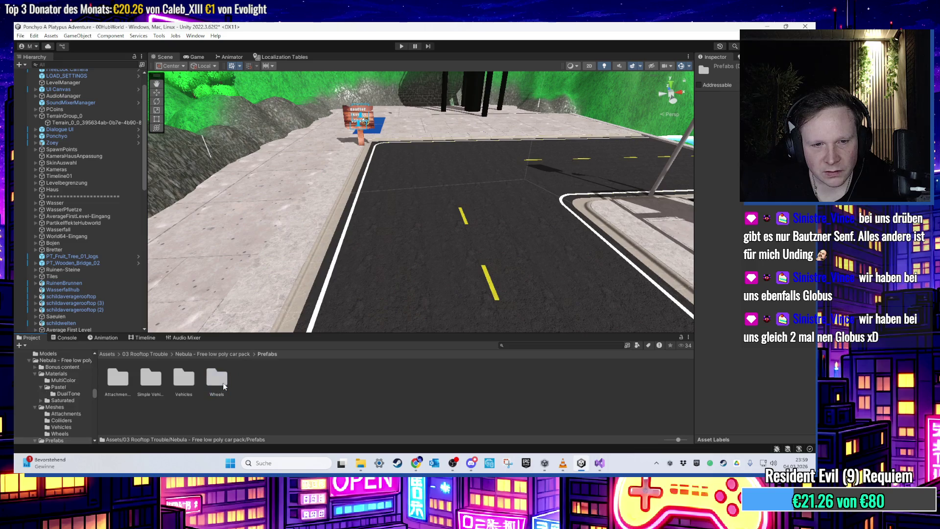
key("BackSpace")
key("BackSpace")
double_click(495, 382)
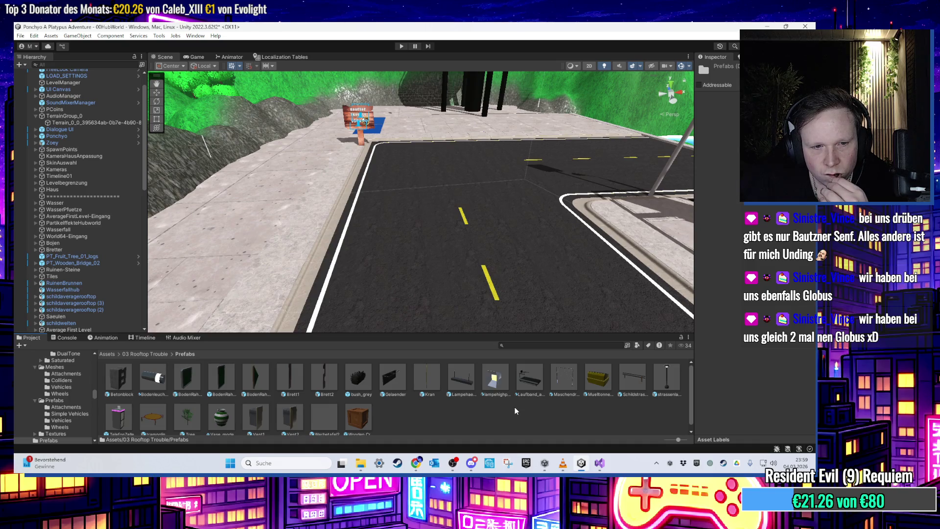
key("BackSpace")
double_click(530, 390)
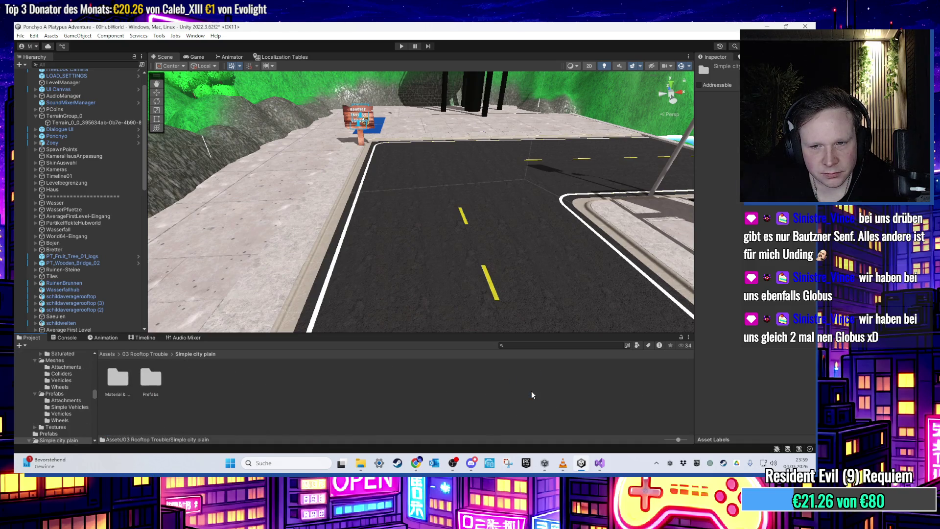
key("BackSpace")
double_click(560, 386)
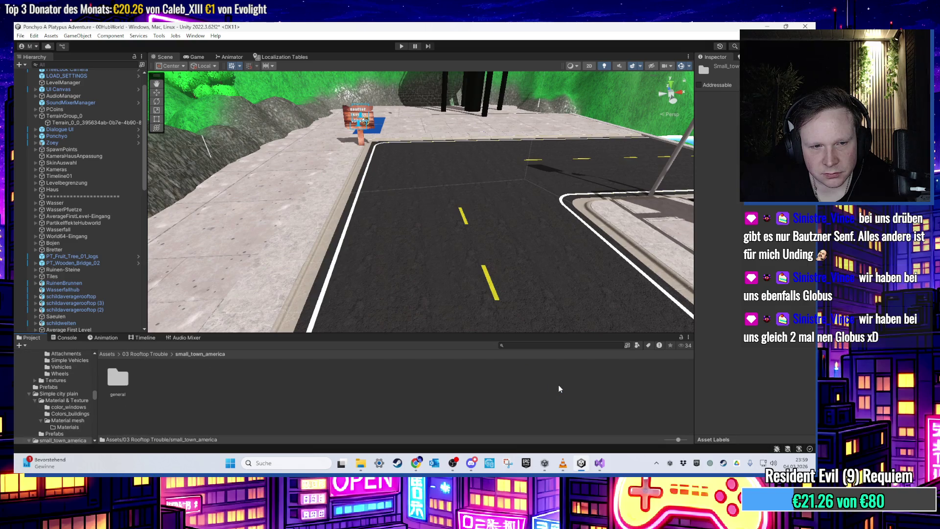
key("BackSpace")
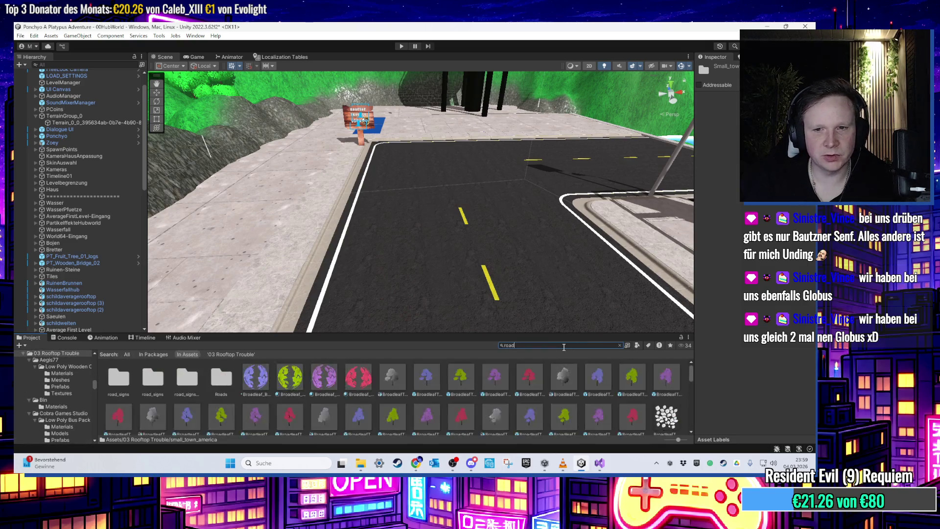
- Select the DoubleRoadKurve mesh in LowpolyStreetPack/Meshes
scroll(489, 397, "down", 10)
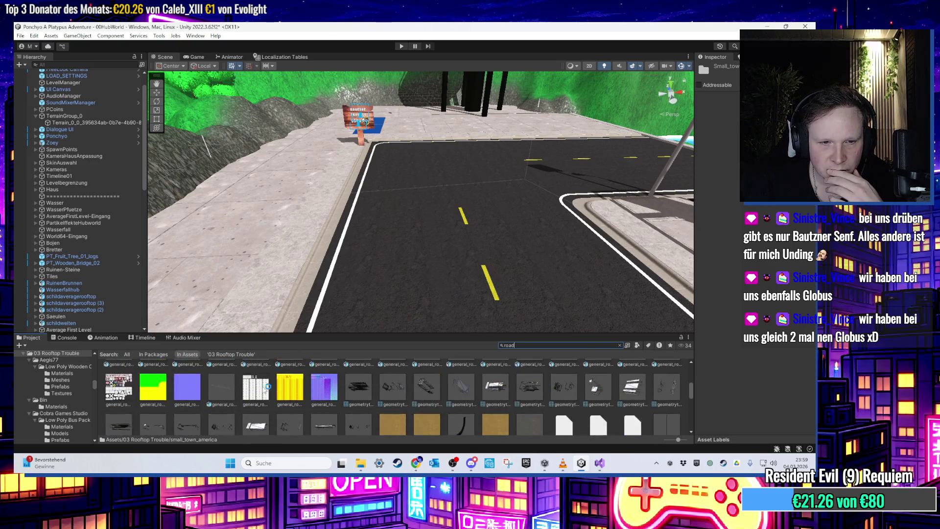
scroll(210, 390, "up", 2)
left_click(188, 382)
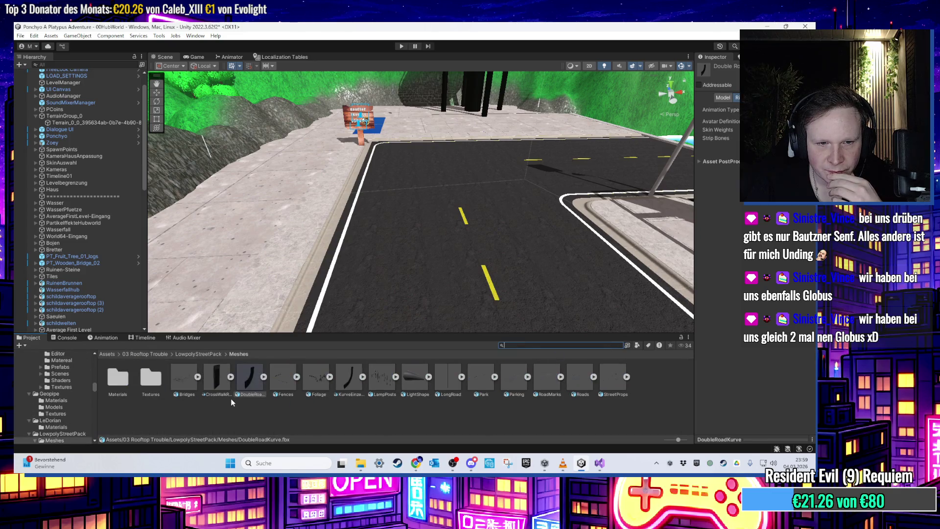
- Place a CrossWalkRoad piece in the scene and frame it
mouse_move(216, 386)
left_mouse_down()
mouse_move(425, 264)
mouse_move(417, 269)
mouse_move(452, 287)
mouse_move(449, 297)
mouse_move(442, 292)
left_mouse_up()
key("f")
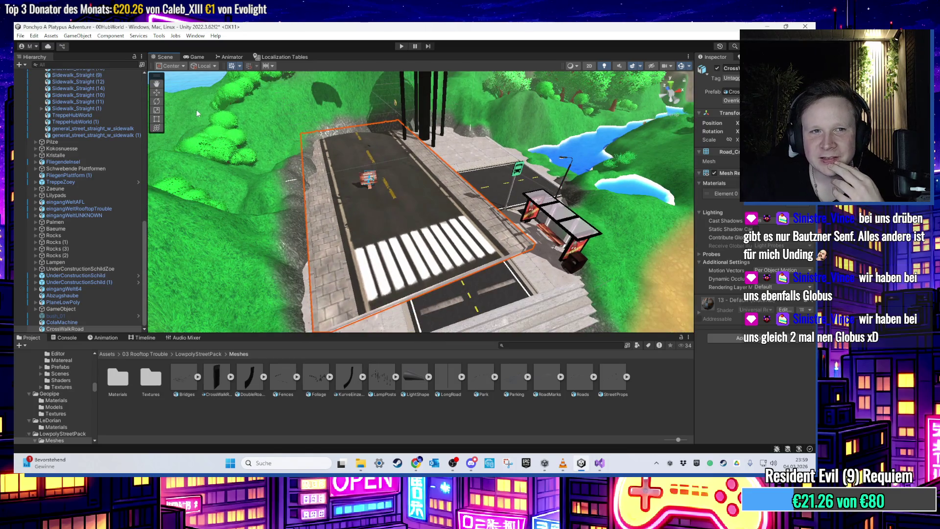
scroll(391, 202, "up", 2)
mouse_move(371, 178)
left_mouse_down()
mouse_move(453, 198)
mouse_move(453, 263)
mouse_move(456, 188)
left_mouse_up()
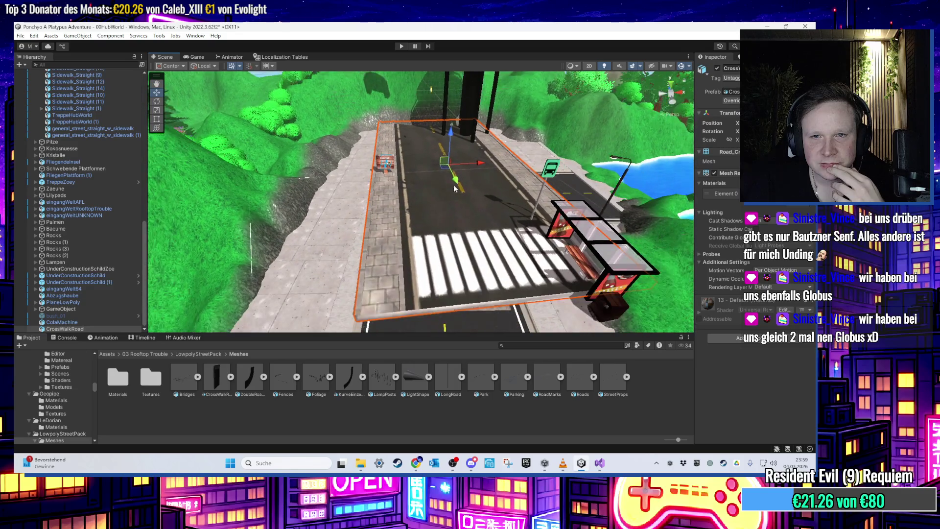
- Add the DoubleRoadKurve curved road and scale it down beside the crosswalk
left_click_drag(250, 377, 422, 271)
scroll(379, 252, "down", 2)
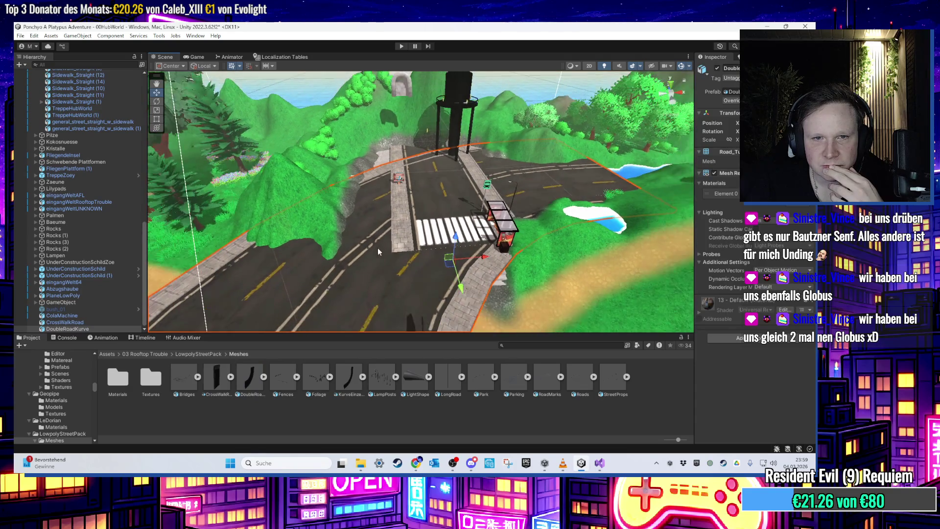
left_click(157, 128)
mouse_move(446, 258)
left_mouse_down()
mouse_move(455, 300)
mouse_move(442, 242)
mouse_move(433, 276)
mouse_move(442, 235)
left_mouse_up()
- Slide the crosswalk forward along Z to join the far road
left_click(446, 266)
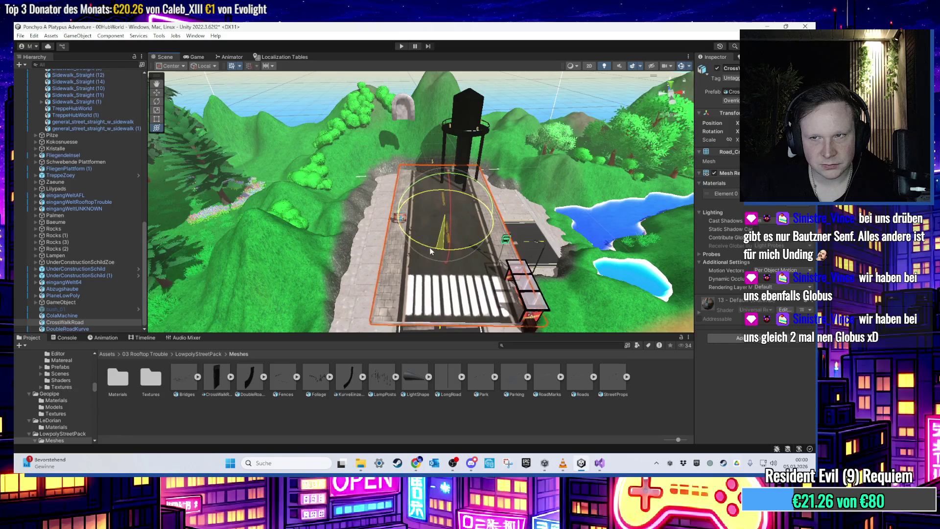
scroll(438, 243, "up", 2)
key("w")
scroll(445, 231, "down", 5)
key("y")
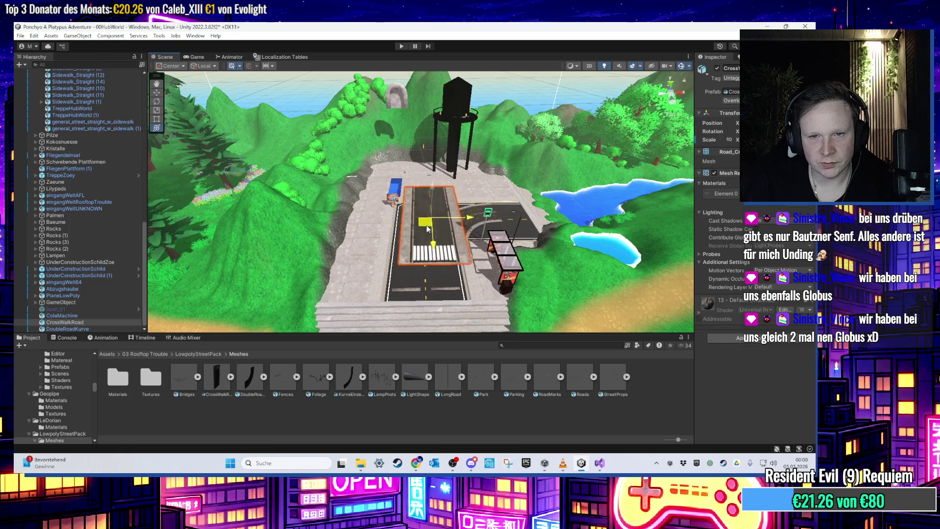
scroll(435, 219, "up", 4)
scroll(429, 219, "down", 5)
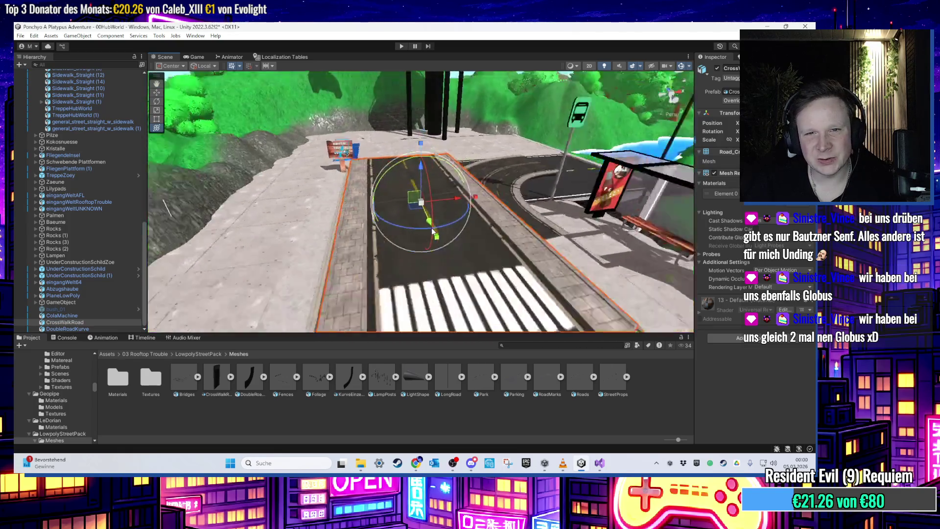
scroll(465, 213, "up", 2)
scroll(465, 213, "up", 5)
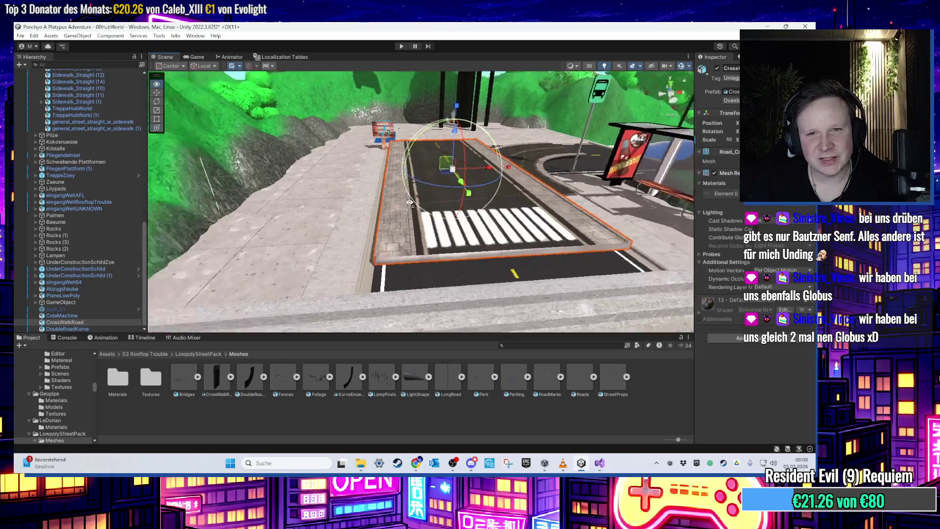
left_click_drag(453, 118, 452, 128)
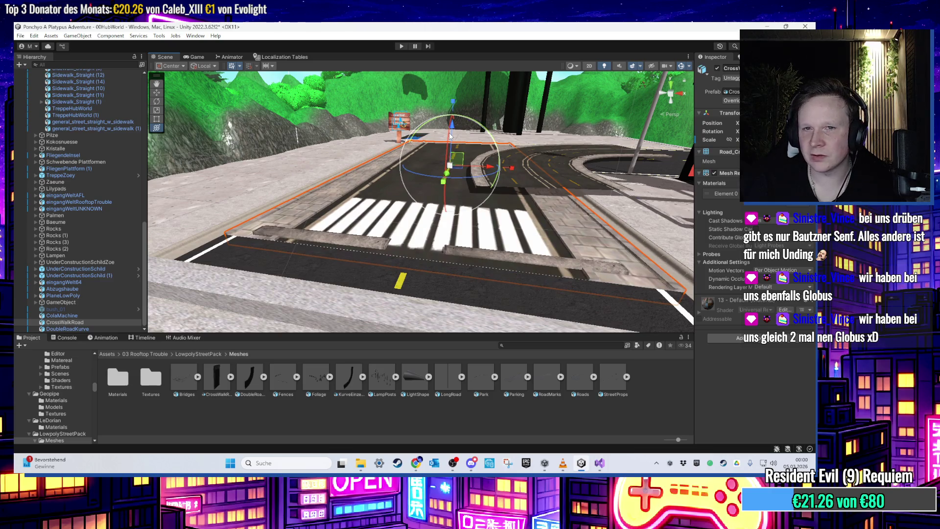
mouse_move(440, 178)
left_mouse_down()
mouse_move(289, 245)
mouse_move(386, 263)
mouse_move(412, 254)
mouse_move(345, 188)
mouse_move(383, 206)
mouse_move(344, 192)
mouse_move(367, 235)
mouse_move(357, 230)
mouse_move(392, 225)
mouse_move(462, 284)
mouse_move(456, 258)
left_mouse_up()
left_click(368, 238)
left_click(466, 305)
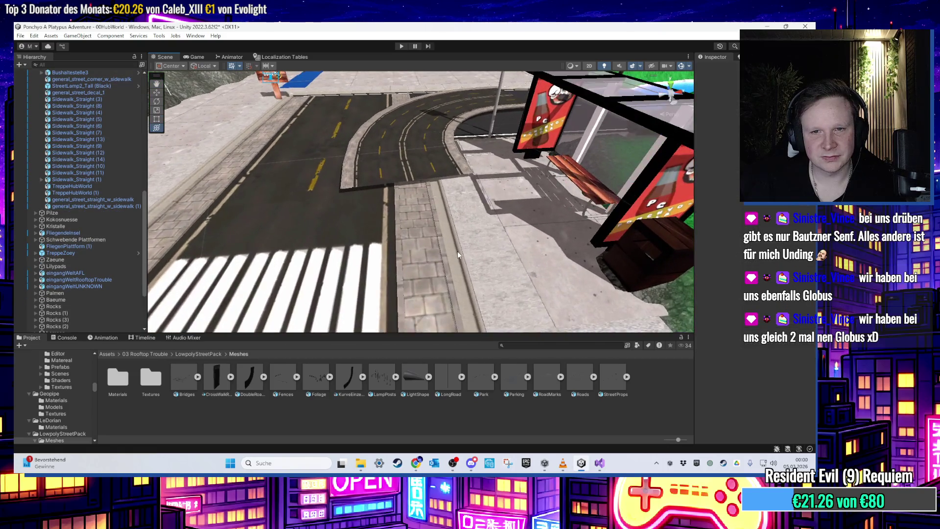
left_click(457, 251)
scroll(456, 251, "down", 3)
left_click(439, 230)
mouse_move(439, 230)
left_mouse_down()
mouse_move(438, 274)
mouse_move(431, 230)
mouse_move(424, 239)
mouse_move(388, 218)
mouse_move(429, 211)
mouse_move(320, 201)
mouse_move(433, 219)
mouse_move(438, 249)
mouse_move(369, 239)
mouse_move(373, 177)
mouse_move(444, 184)
mouse_move(486, 206)
mouse_move(386, 227)
mouse_move(541, 212)
mouse_move(366, 251)
mouse_move(484, 237)
left_mouse_up()
left_click(357, 260)
left_click(410, 234)
- Delete the Sidewalk_Straight (7) tile from the sidewalk
left_click(365, 251)
left_click(305, 196)
left_click(313, 186)
mouse_move(313, 186)
left_mouse_down()
mouse_move(360, 232)
mouse_move(315, 217)
mouse_move(300, 223)
left_mouse_up()
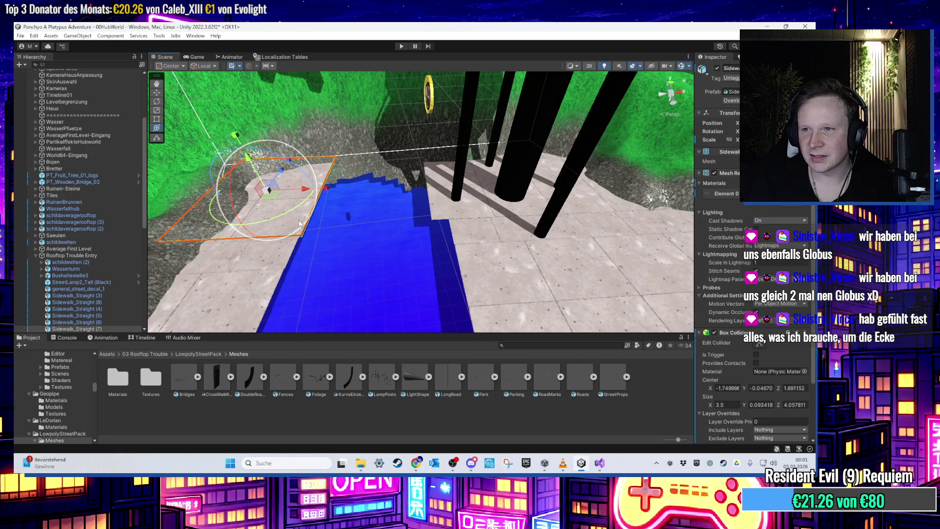
mouse_move(348, 227)
left_mouse_down()
mouse_move(407, 222)
mouse_move(389, 253)
mouse_move(470, 196)
left_mouse_up()
key("Delete")
- Duplicate Sidewalk_Straight (9) and vertex-snap the copy into the sidewalk corner
left_click(369, 256)
key("ctrl+d")
mouse_move(470, 196)
left_mouse_down()
mouse_move(500, 187)
mouse_move(530, 242)
mouse_move(527, 267)
mouse_move(494, 254)
mouse_move(338, 260)
left_mouse_up()
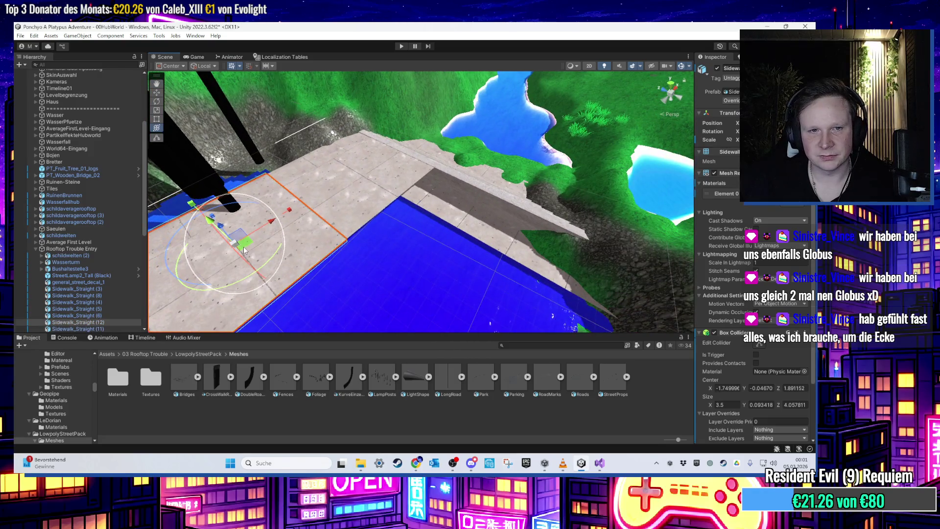
mouse_move(244, 249)
left_mouse_down()
mouse_move(478, 256)
mouse_move(451, 273)
mouse_move(416, 252)
mouse_move(420, 238)
mouse_move(418, 260)
mouse_move(340, 112)
left_mouse_up()
left_click(433, 290)
mouse_move(433, 289)
left_mouse_down()
mouse_move(336, 174)
mouse_move(332, 216)
mouse_move(342, 246)
mouse_move(428, 303)
mouse_move(421, 228)
mouse_move(372, 221)
mouse_move(300, 269)
mouse_move(475, 214)
mouse_move(308, 233)
mouse_move(601, 245)
mouse_move(487, 279)
mouse_move(443, 327)
left_mouse_up()
left_click(420, 152)
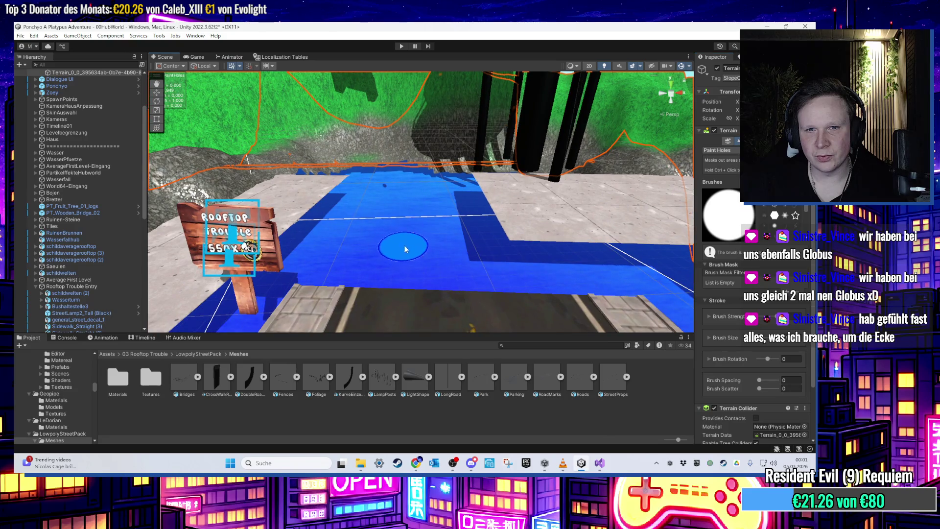
- Brush holes into the flat terrain strip along the rock wall, then select a sidewalk piece
mouse_move(419, 243)
left_mouse_down()
mouse_move(414, 248)
mouse_move(380, 163)
mouse_move(427, 174)
left_mouse_up()
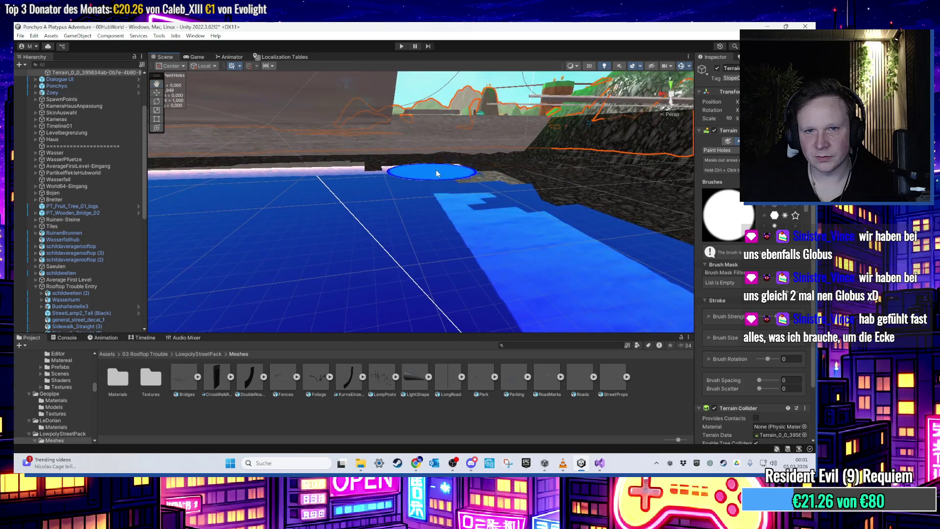
left_click_drag(590, 213, 476, 185)
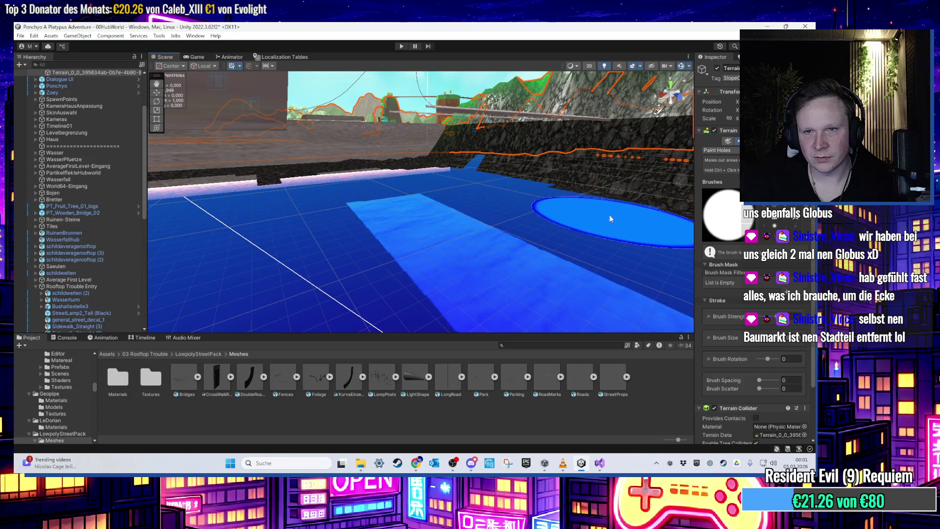
left_click_drag(607, 217, 449, 201)
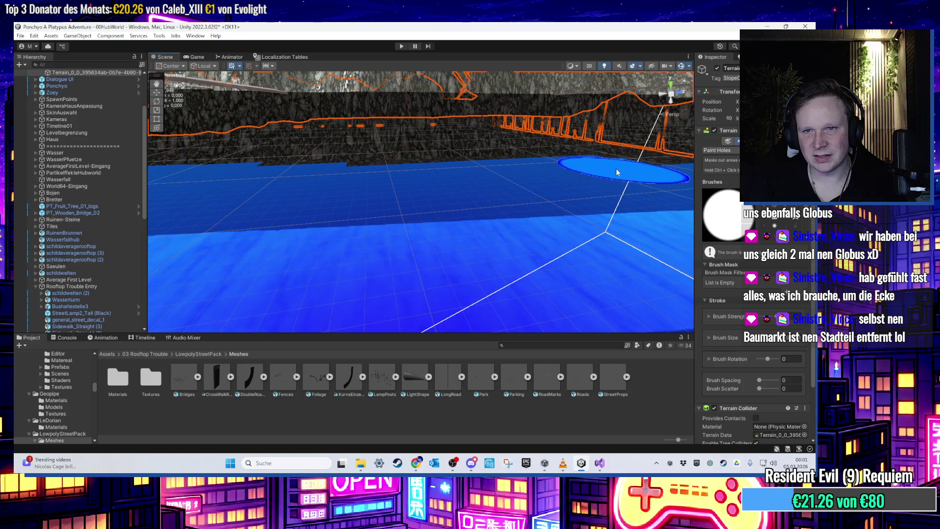
scroll(616, 171, "up", 10)
key("w")
scroll(415, 152, "up", 10)
scroll(449, 155, "up", 10)
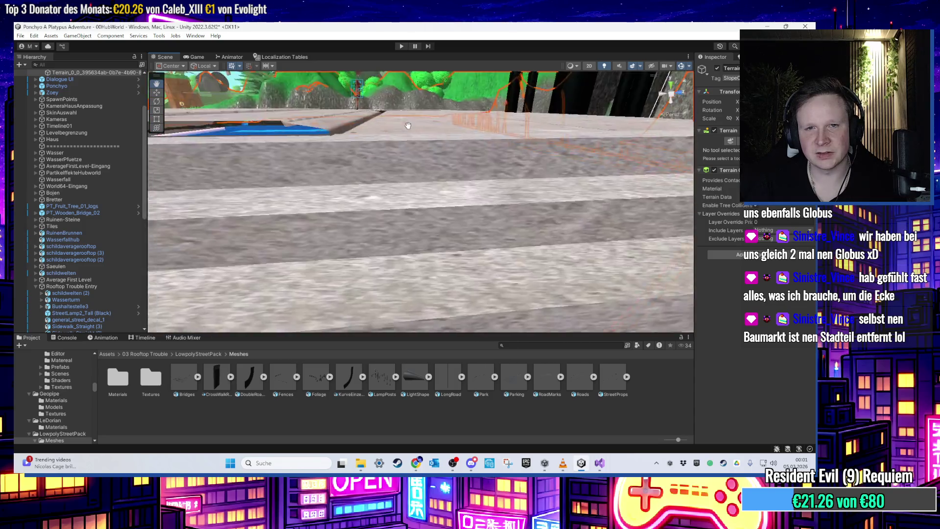
scroll(408, 125, "down", 10)
left_click(345, 163)
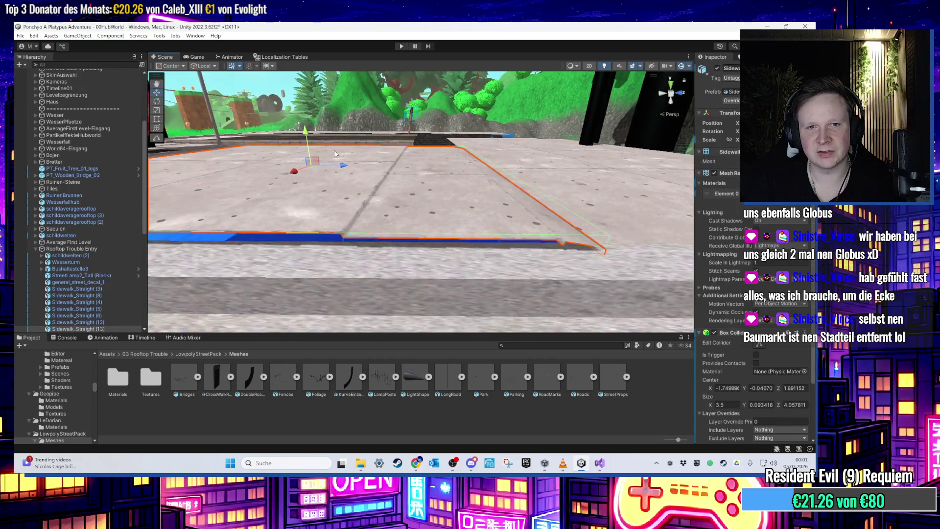
- Give the sidewalk piece a stone-tile pavement material
scroll(340, 155, "up", 10)
mouse_move(449, 138)
left_mouse_down()
mouse_move(431, 230)
mouse_move(426, 187)
mouse_move(417, 205)
mouse_move(431, 222)
left_mouse_up()
mouse_move(467, 266)
left_mouse_down()
mouse_move(448, 236)
mouse_move(464, 335)
left_mouse_up()
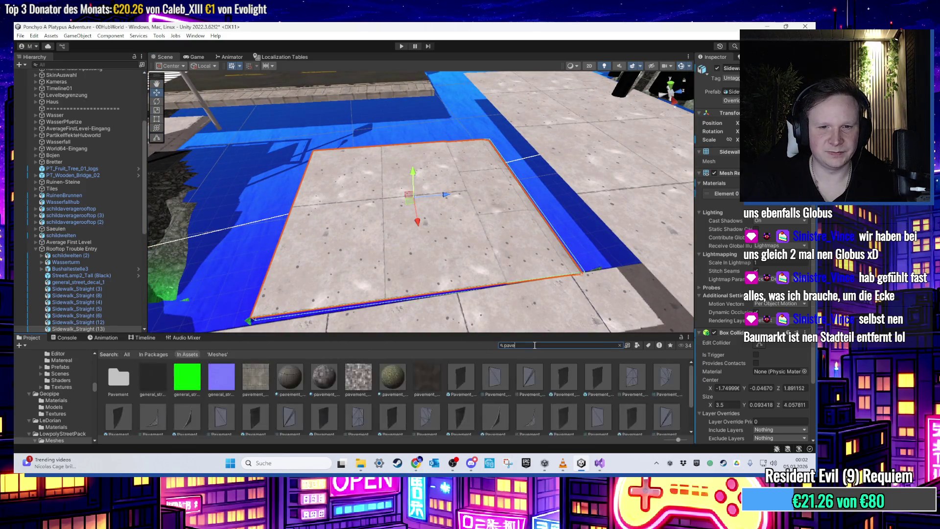
left_click_drag(358, 377, 370, 244)
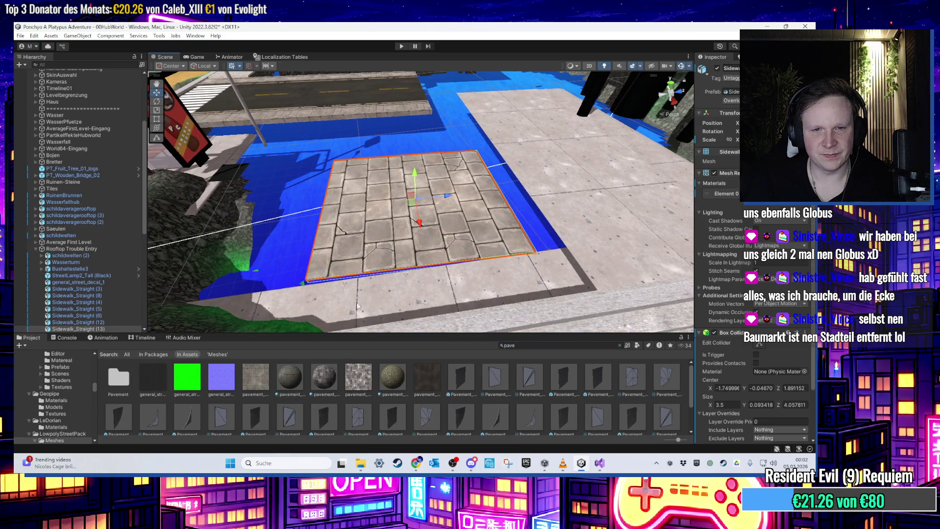
left_click(375, 275)
- Try brick and sandy brick pavement materials on the paving patch
left_click_drag(326, 365, 375, 234)
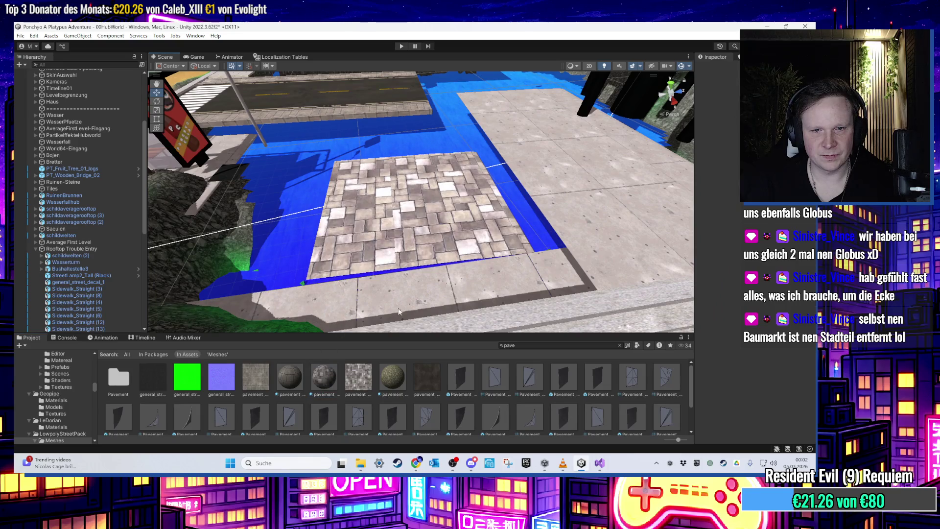
left_click_drag(395, 381, 400, 210)
scroll(406, 230, "up", 6)
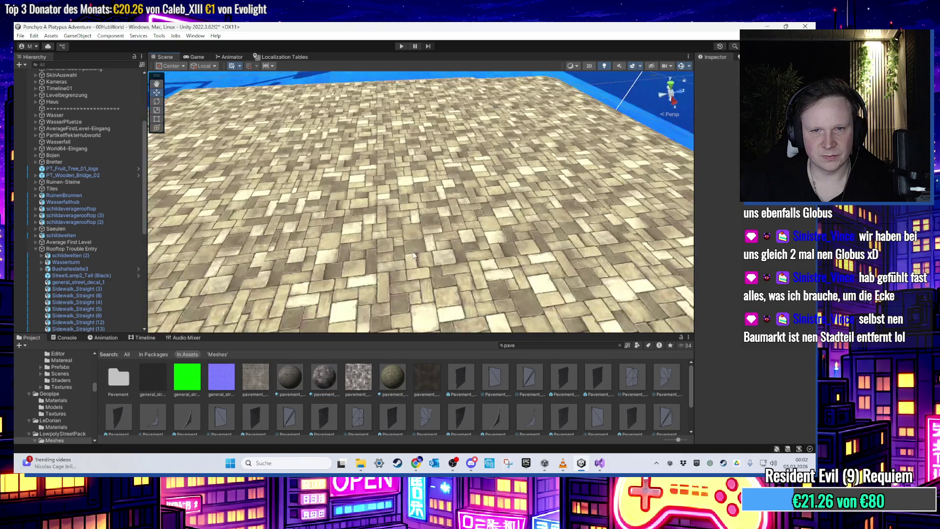
scroll(412, 255, "down", 5)
scroll(363, 404, "down", 2)
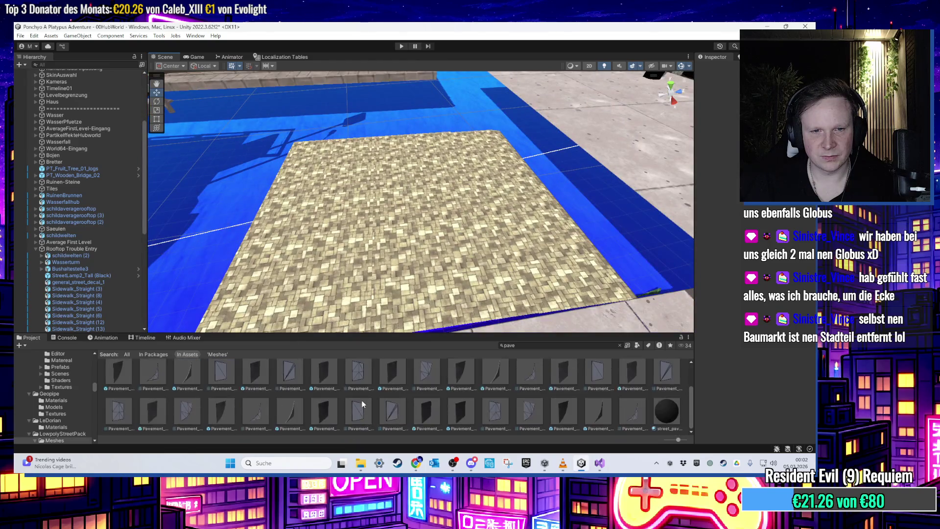
scroll(338, 399, "up", 2)
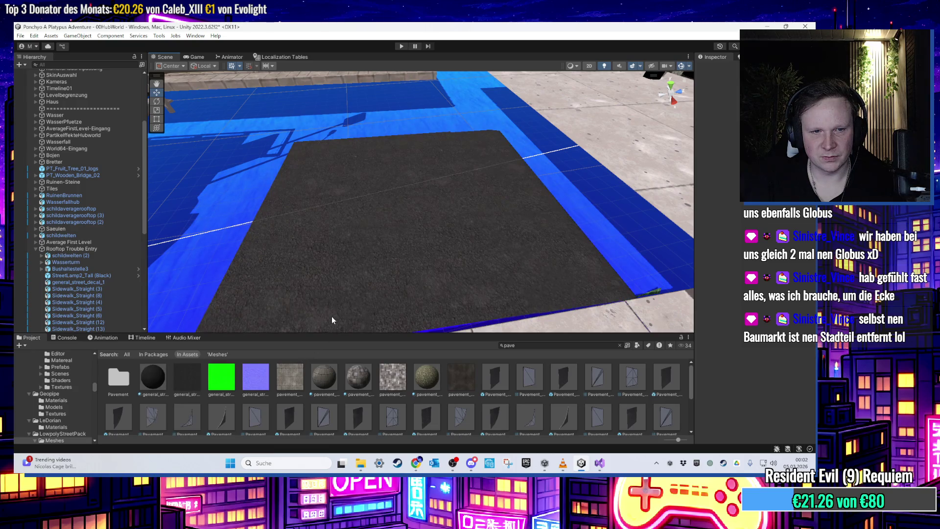
scroll(329, 387, "down", 1)
scroll(329, 384, "up", 1)
scroll(396, 297, "down", 5)
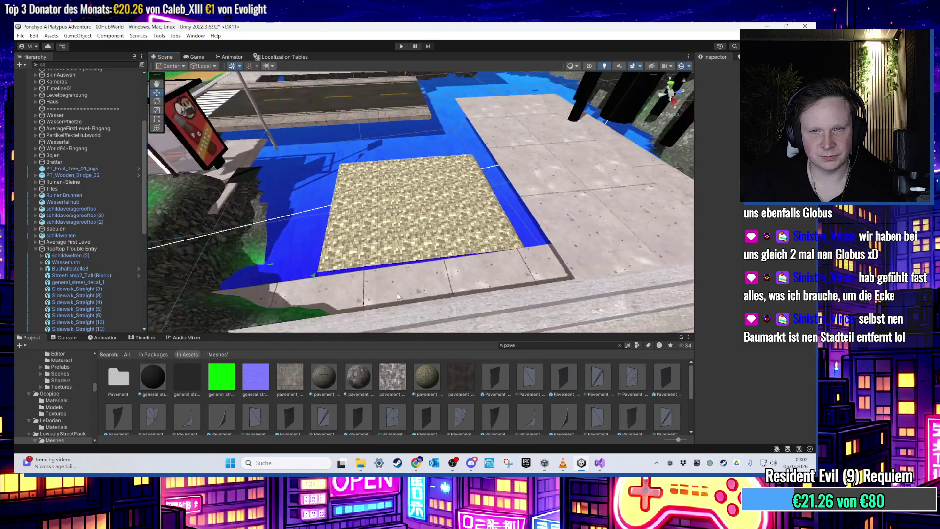
scroll(397, 296, "up", 3)
scroll(390, 288, "up", 3)
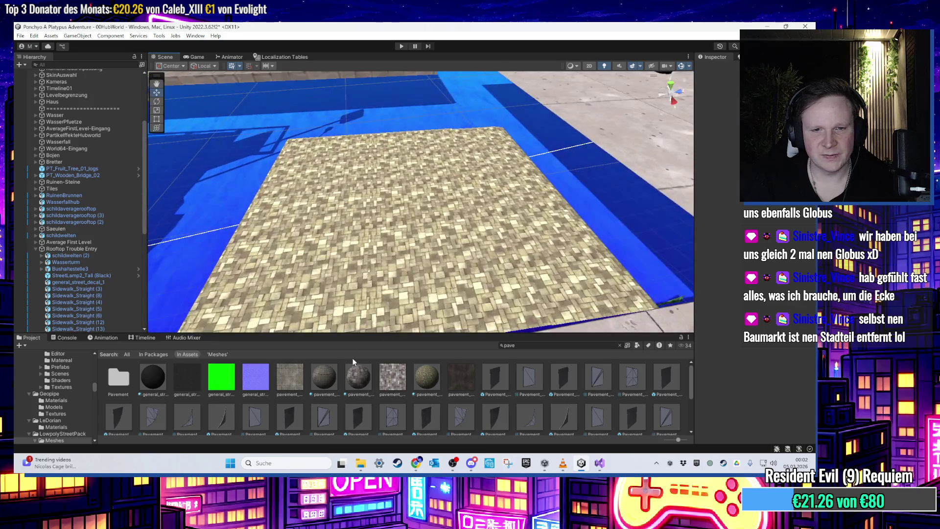
- Try cracked stone, light brick and small-tile pavings, keeping large stone-tile pavement on the square
left_click_drag(324, 377, 377, 283)
left_click_drag(363, 377, 403, 277)
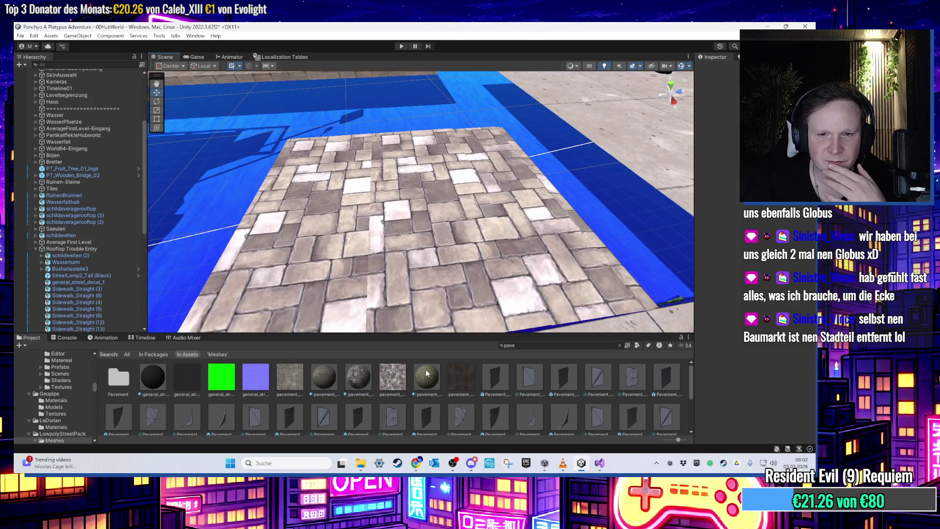
left_click_drag(426, 373, 428, 303)
left_click_drag(394, 373, 384, 292)
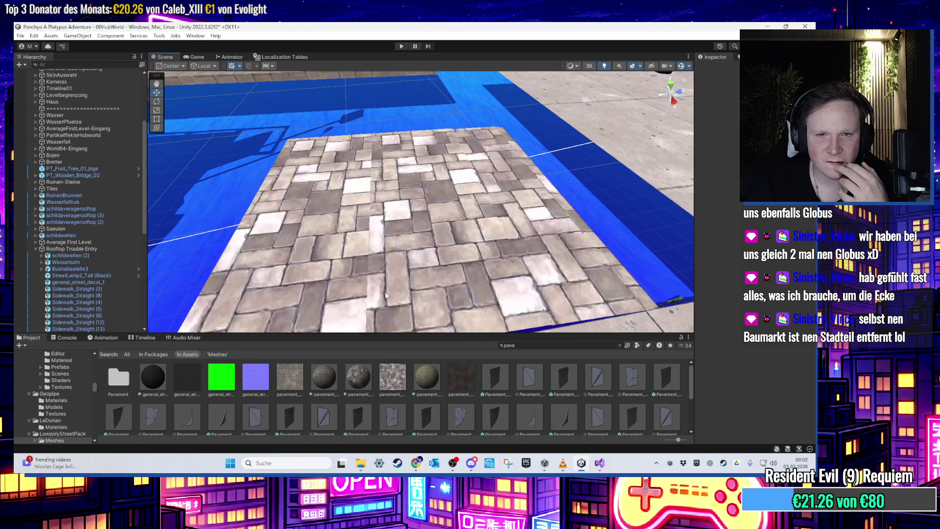
mouse_move(399, 249)
left_mouse_down()
mouse_move(422, 264)
mouse_move(423, 280)
left_mouse_up()
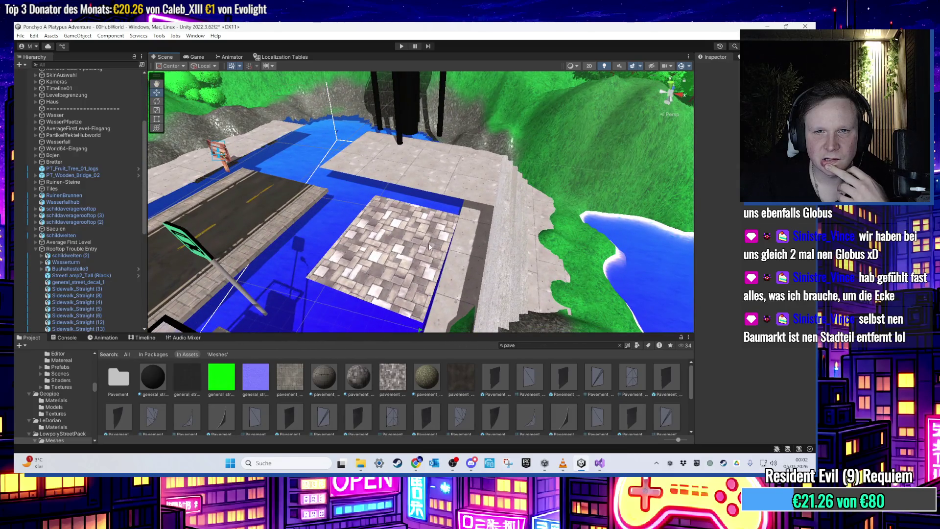
left_click_drag(412, 246, 355, 209)
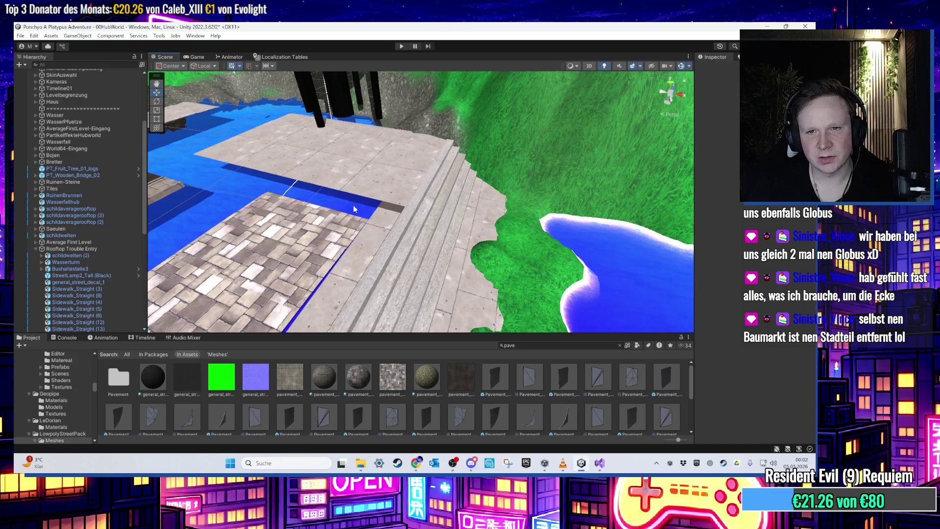
- Inspect a sidewalk slab's Sidewalk_A material, then select the einfachePlane object
left_click(353, 193)
scroll(353, 192, "up", 8)
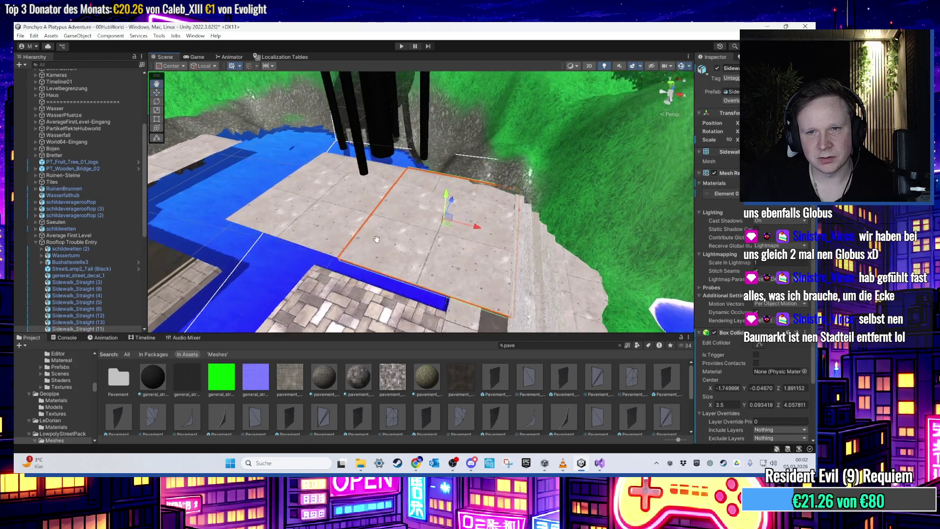
left_click_drag(371, 259, 594, 208)
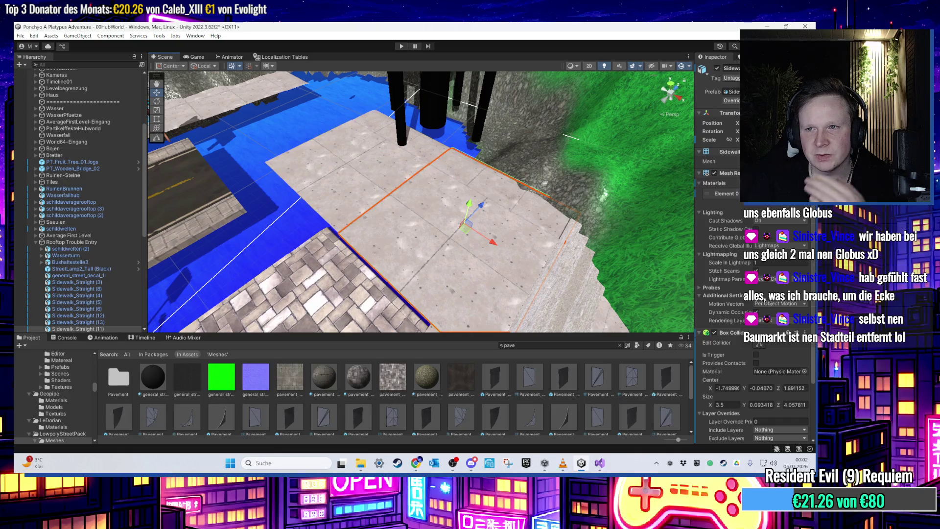
left_click(774, 194)
left_click(255, 384)
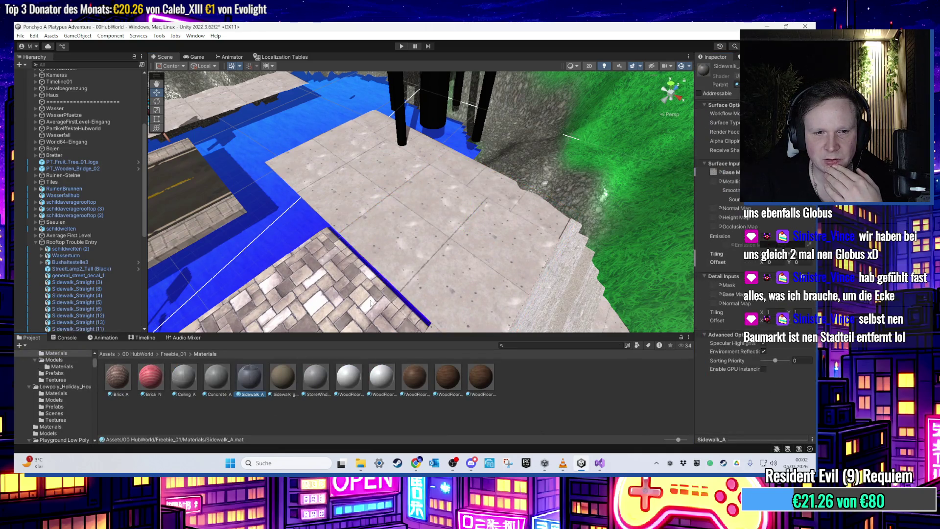
left_click_drag(357, 313, 291, 332)
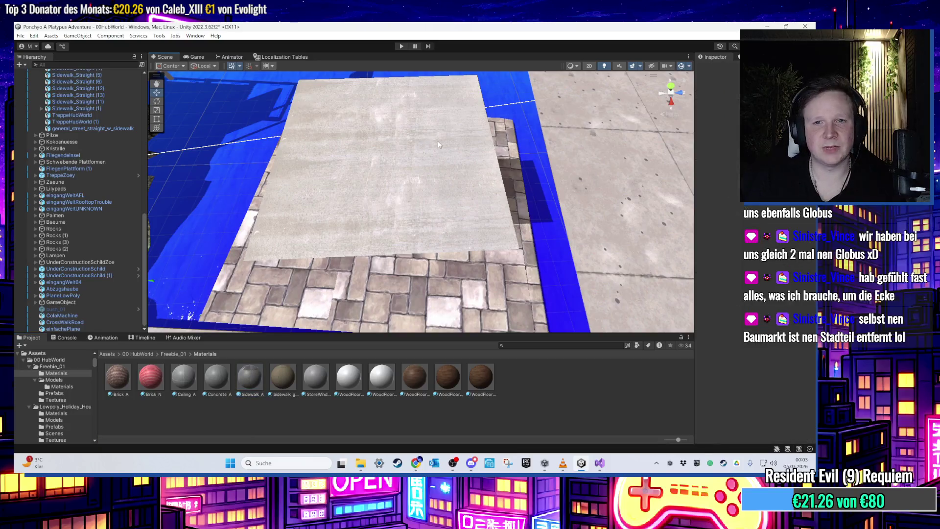
left_click(456, 174)
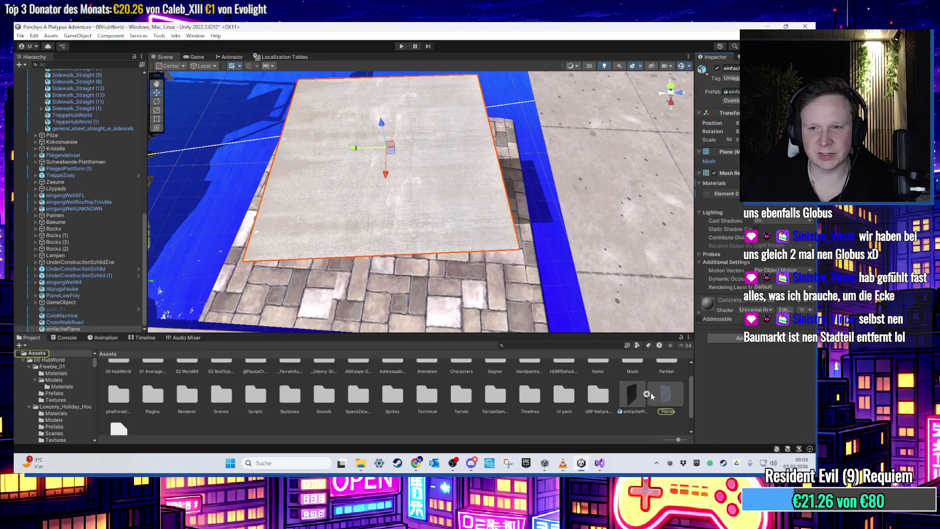
- Copy einfachePlane.fbx from the Assets folder to the desktop and return to Unity
right_click(659, 393)
left_click(710, 153)
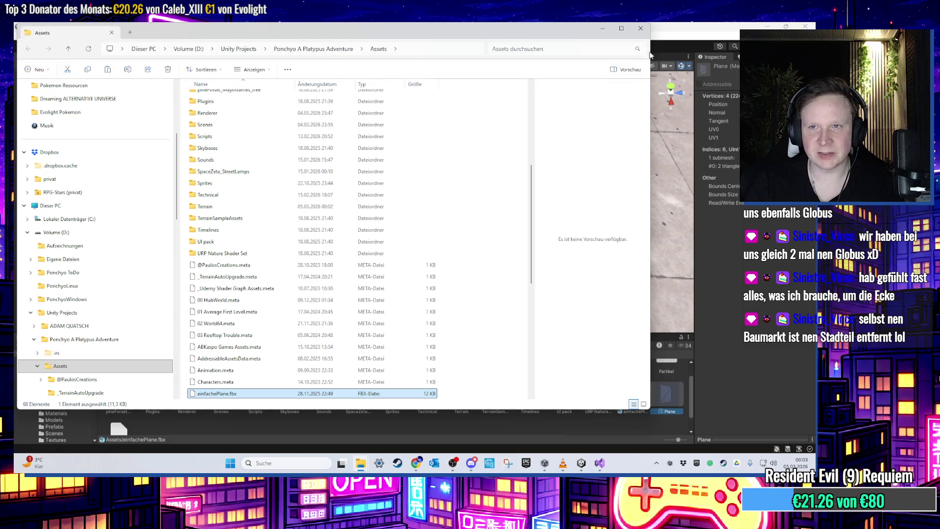
left_click(721, 43)
left_click(762, 26)
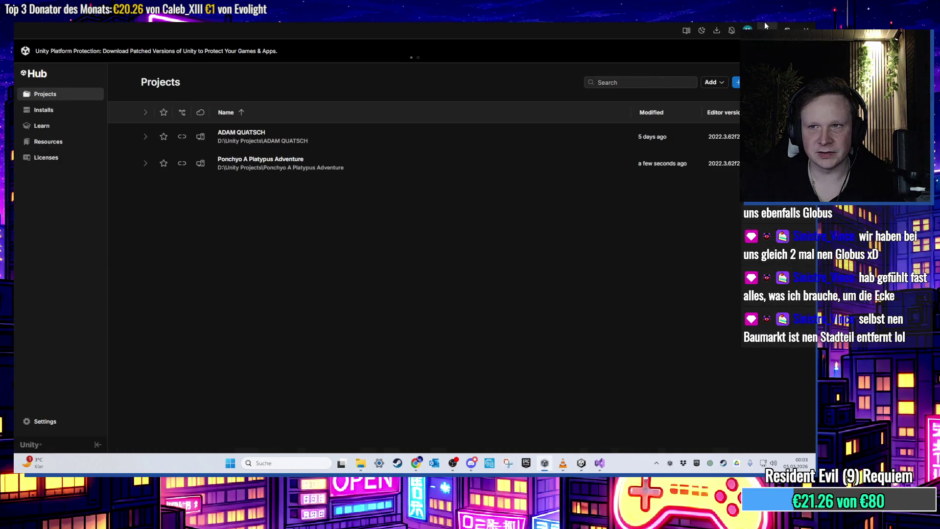
left_click(765, 26)
right_click(314, 224)
left_click(333, 293)
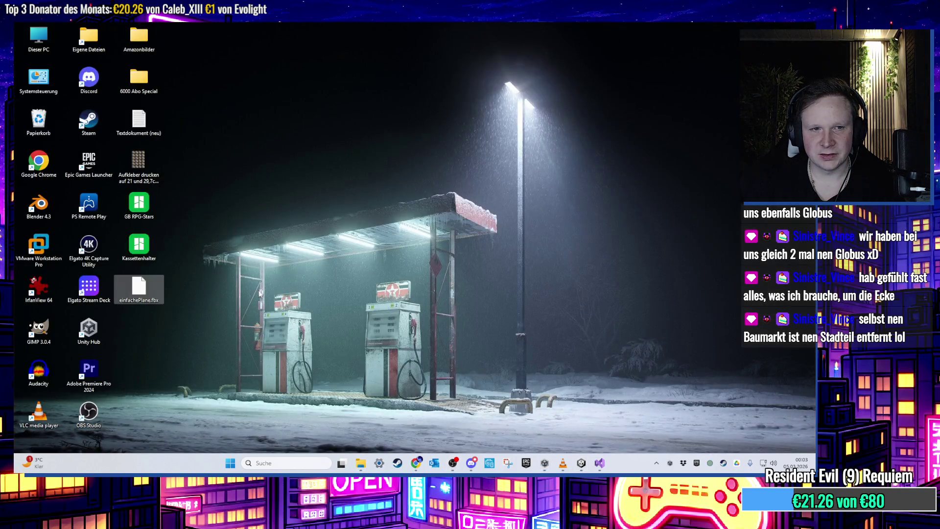
left_click(580, 464)
scroll(328, 405, "up", 2)
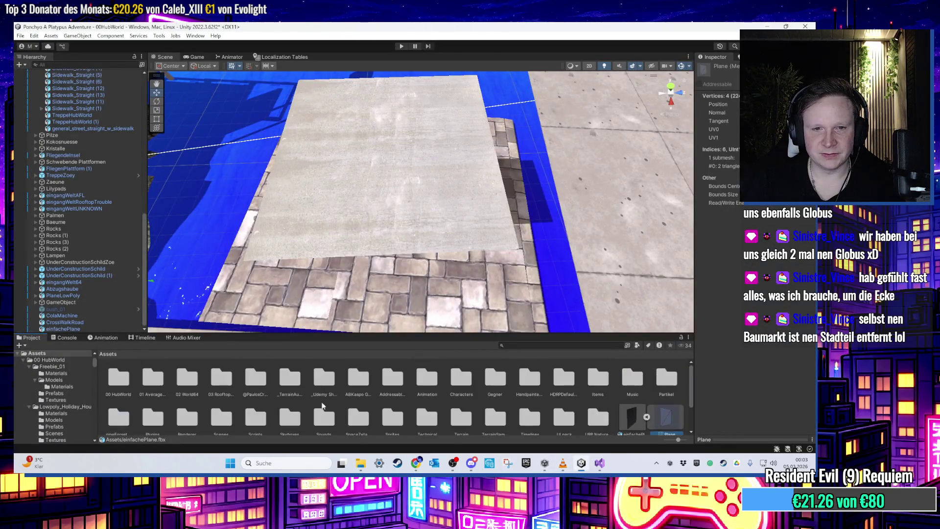
- Browse the 00 HubWorld and Freebie_01 folders and search the Hierarchy for 'bus'
double_click(120, 385)
left_click_drag(221, 161, 219, 157)
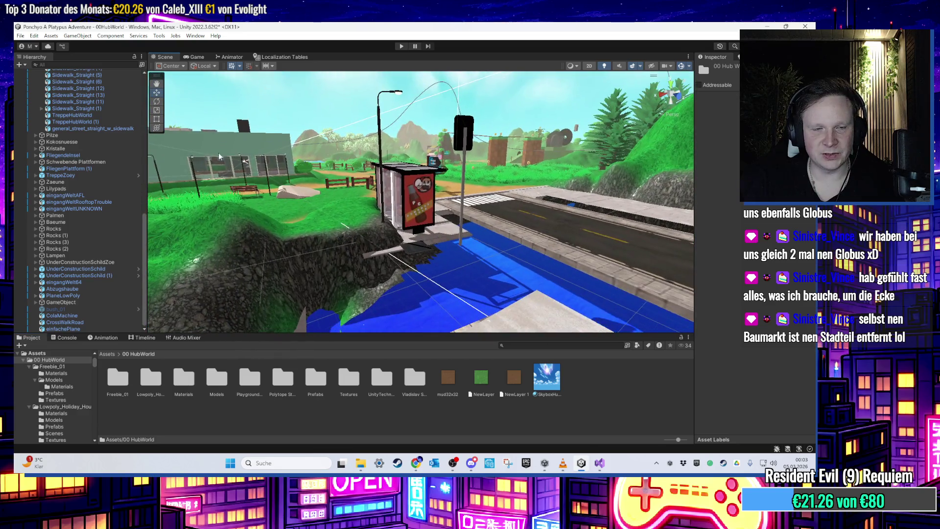
double_click(123, 387)
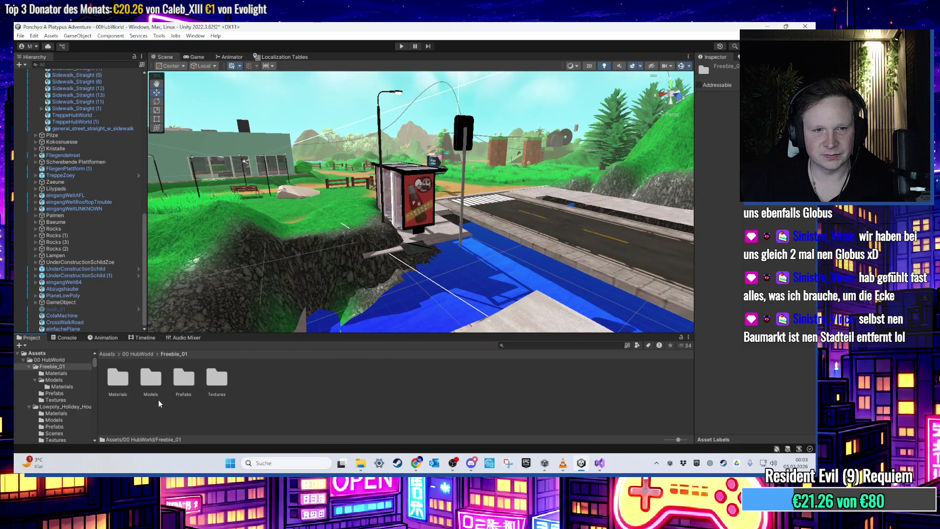
mouse_move(142, 316)
left_mouse_down()
mouse_move(97, 256)
mouse_move(31, 223)
left_mouse_up()
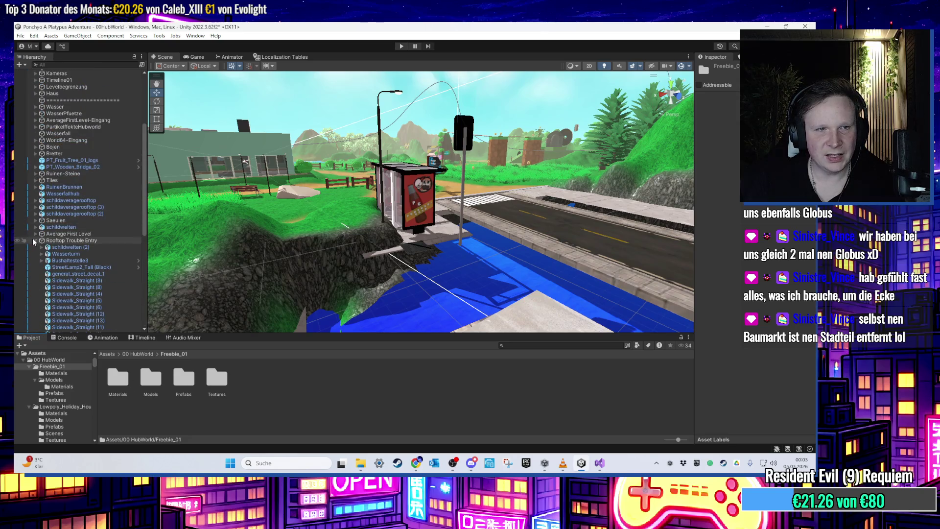
scroll(53, 172, "up", 6)
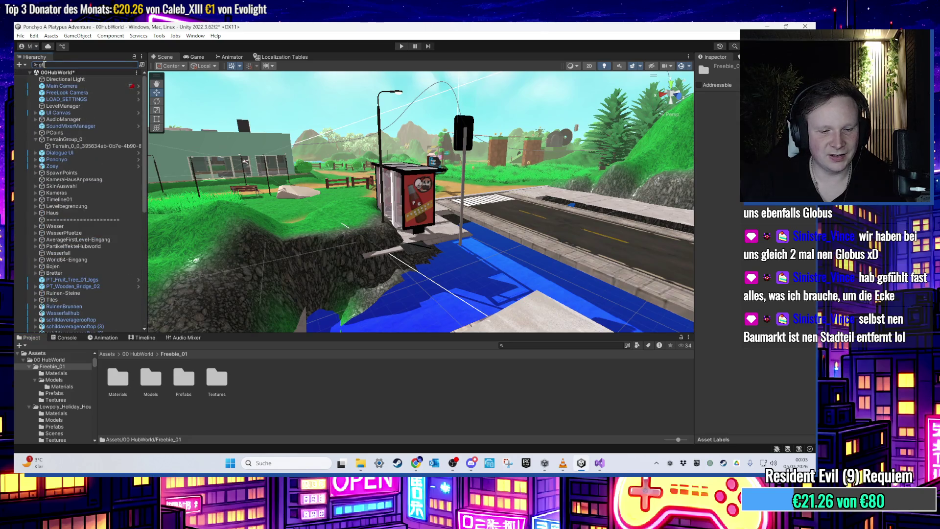
type("bus")
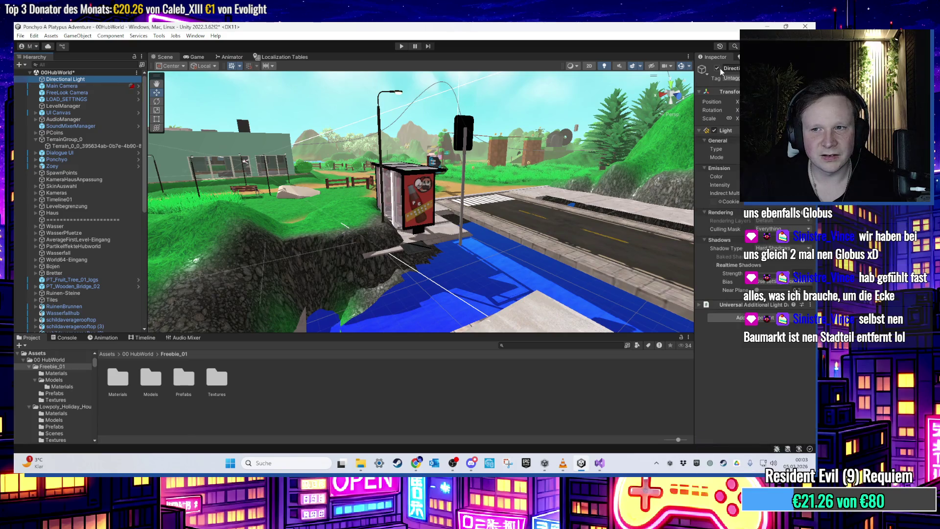
- Widen the Inspector panel, list the Assets/Scenes folder, and open 01 Average First Level
mouse_move(691, 245)
left_mouse_down()
mouse_move(614, 274)
mouse_move(608, 297)
left_mouse_up()
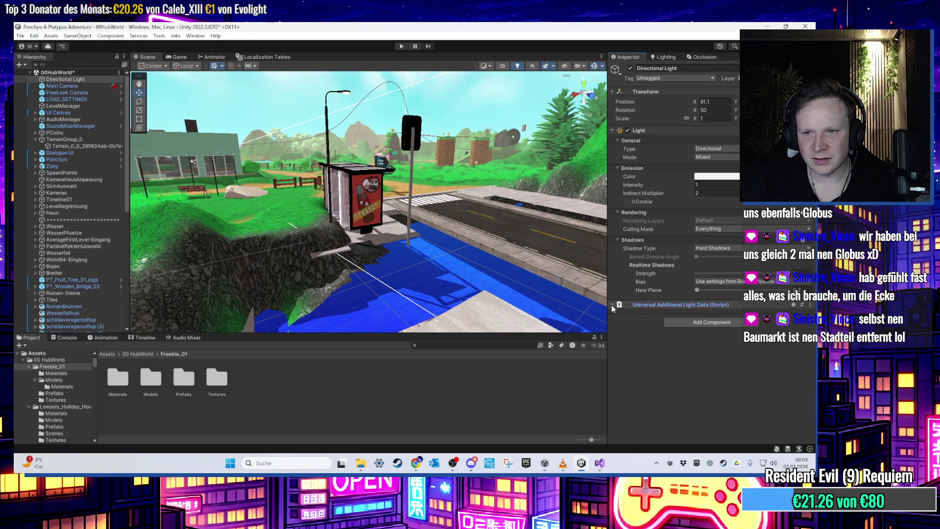
scroll(85, 367, "up", 1)
left_click(67, 367)
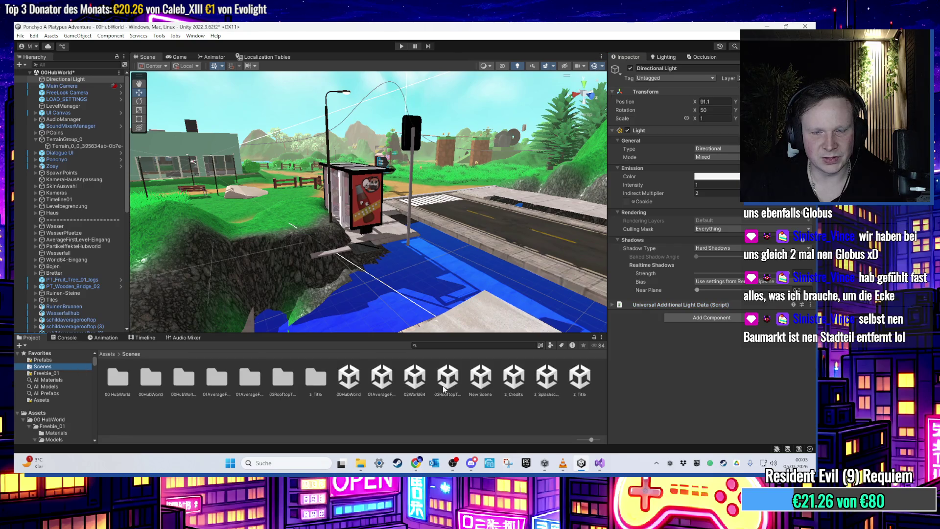
double_click(381, 387)
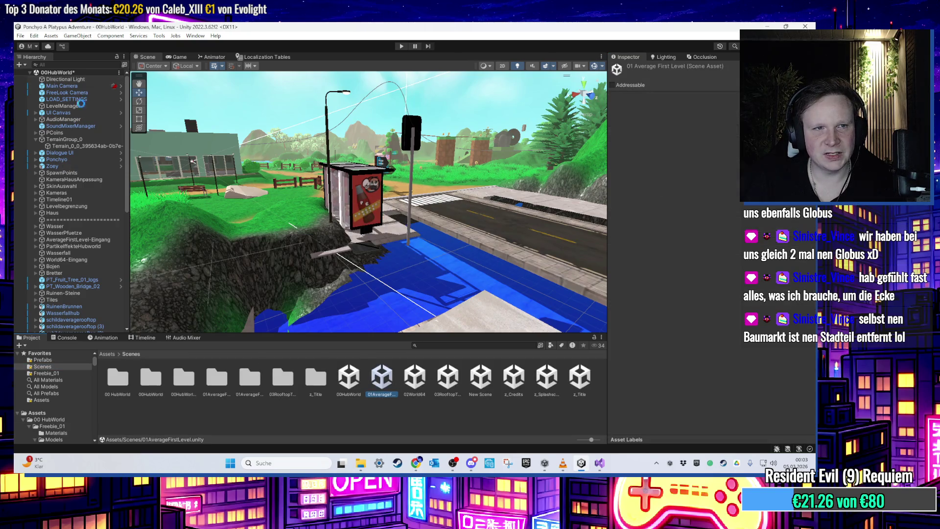
- Save 00HubWorld, snip 01AverageFirstLevel's Directional Light settings, then reopen 00HubWorld's Directional Light
left_click(85, 81)
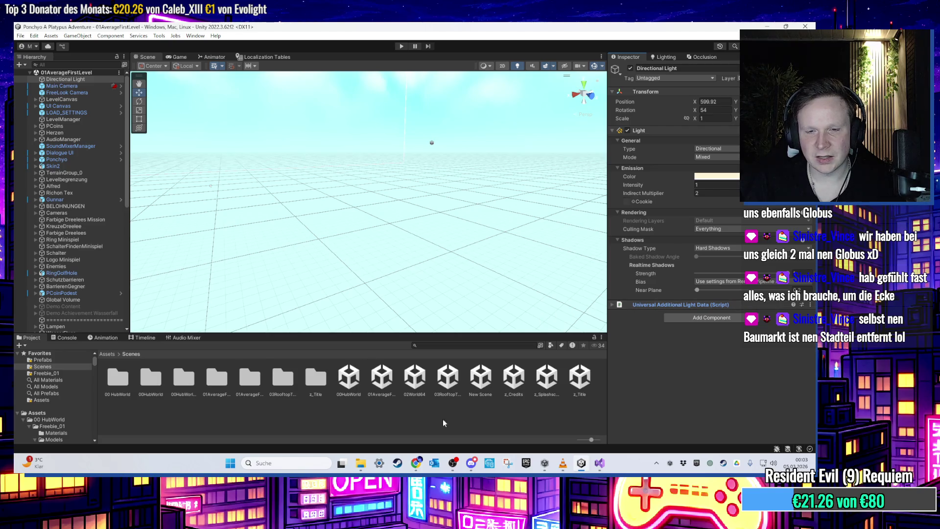
left_click(506, 464)
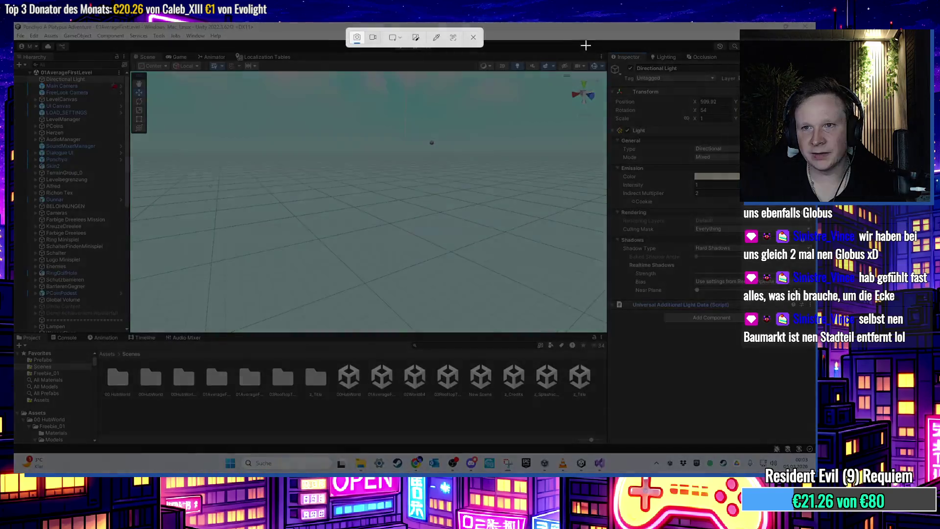
mouse_move(588, 42)
left_mouse_down()
mouse_move(802, 323)
mouse_move(806, 387)
mouse_move(815, 392)
left_mouse_up()
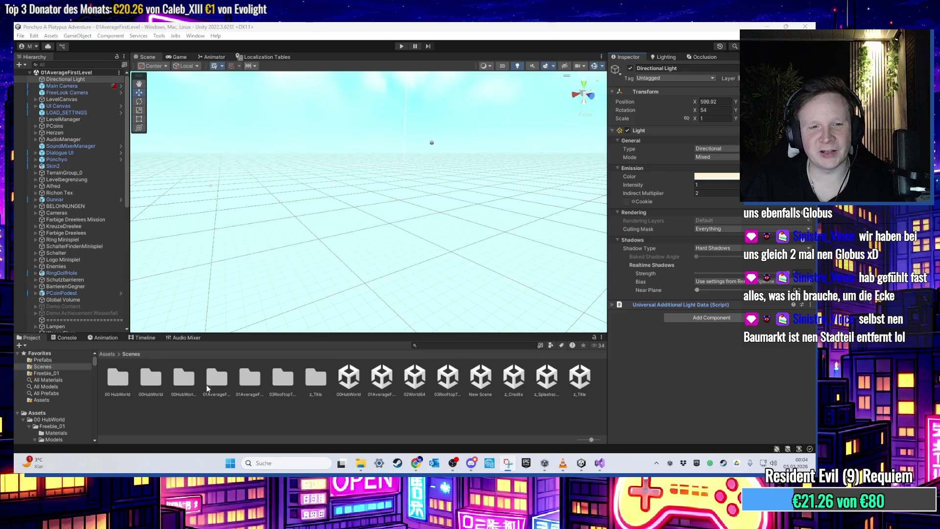
double_click(349, 377)
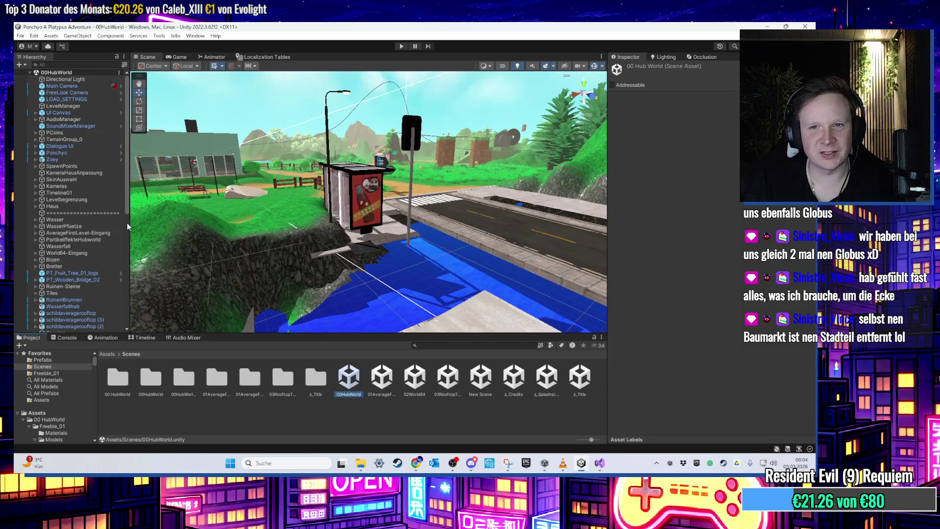
left_click(63, 79)
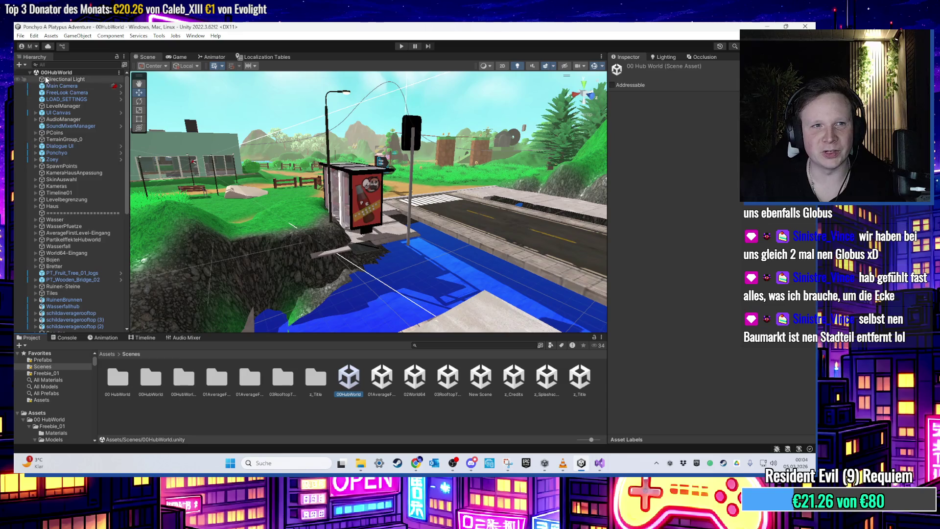
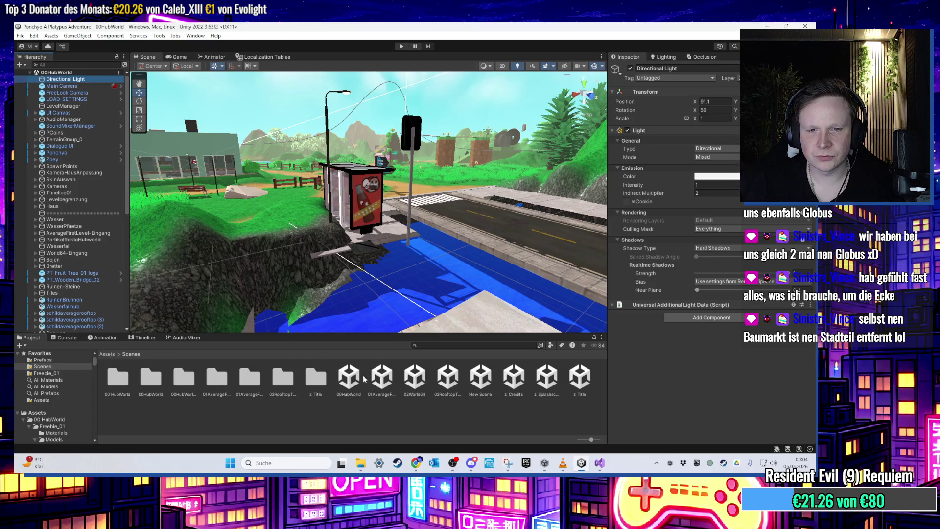
- Load the 01 Average First Level scene, then return to the 00HubWorld scene
left_click(377, 381)
left_click(71, 80)
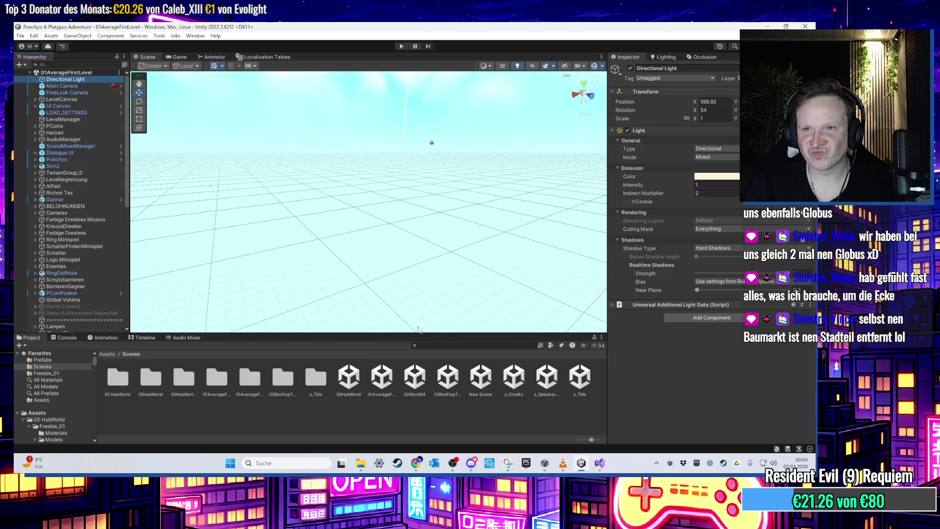
left_click(349, 380)
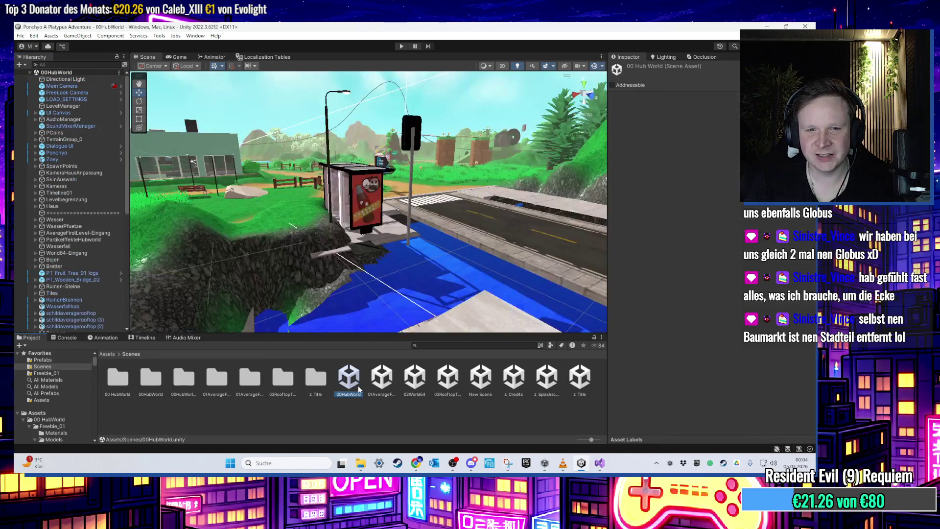
- Frame the bus stop from above and select its glass pane
scroll(359, 237, "up", 5)
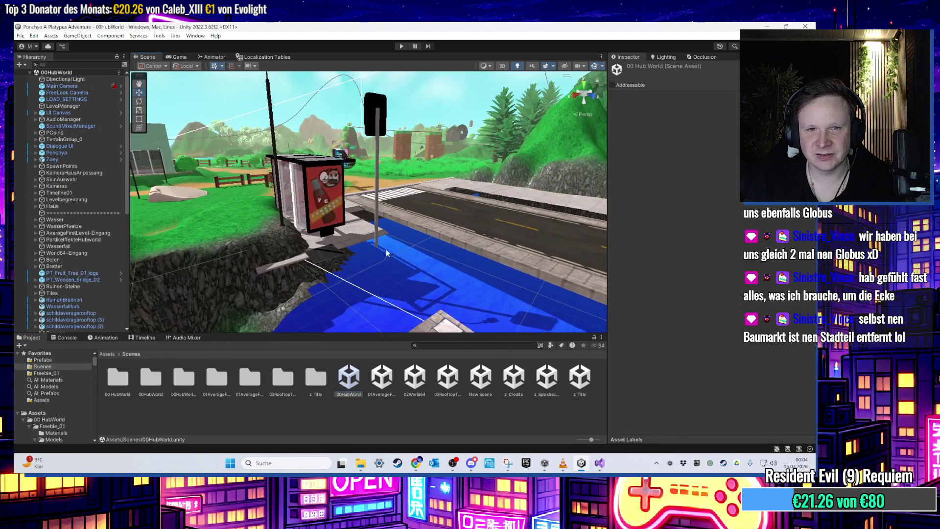
scroll(348, 250, "up", 5)
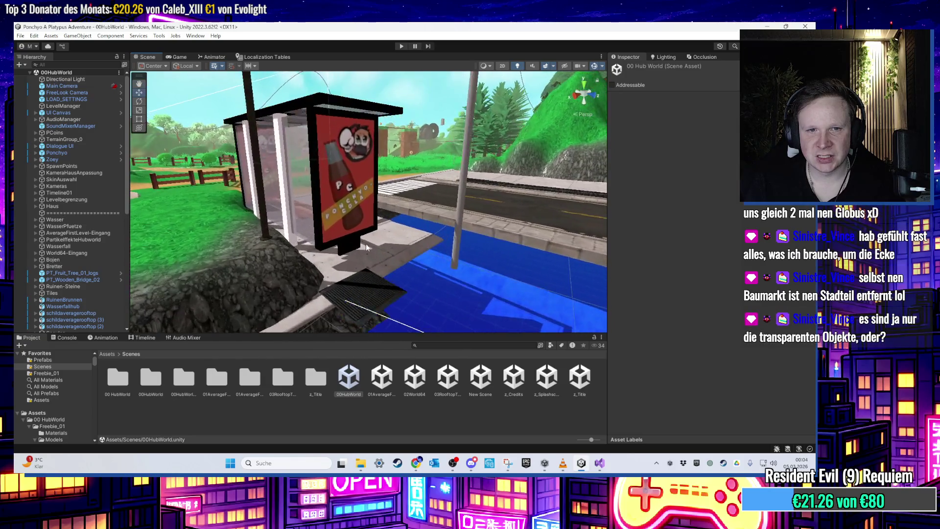
left_click_drag(364, 250, 401, 285)
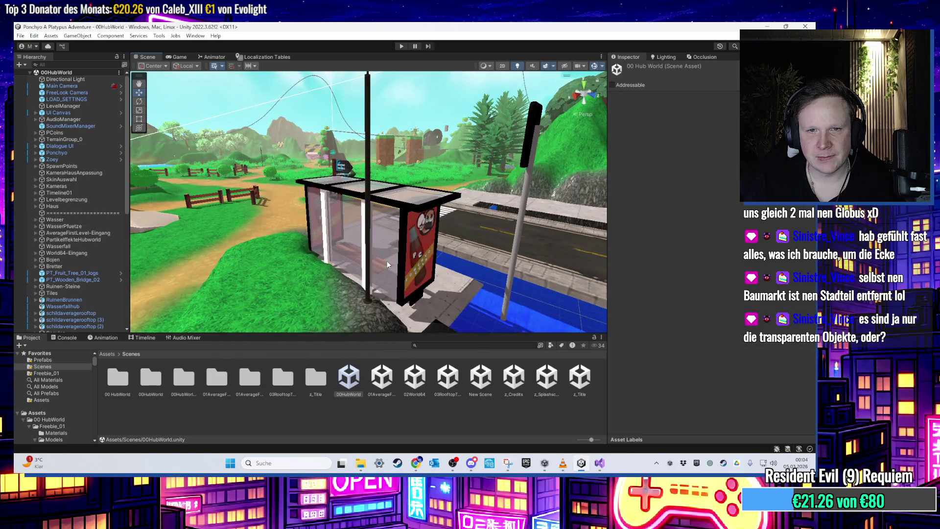
left_click(387, 265)
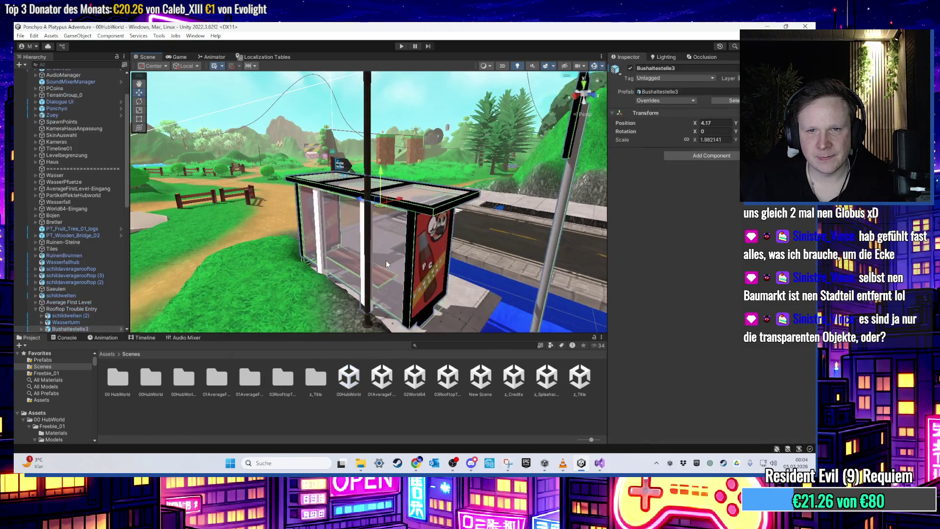
scroll(386, 265, "up", 2)
mouse_move(387, 264)
left_mouse_down()
mouse_move(410, 304)
mouse_move(379, 269)
left_mouse_up()
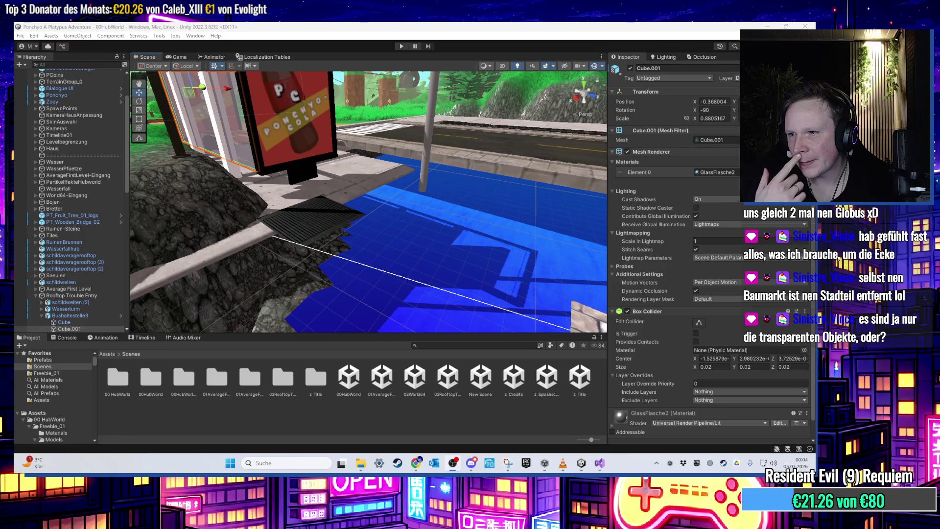
left_click_drag(527, 272, 420, 249)
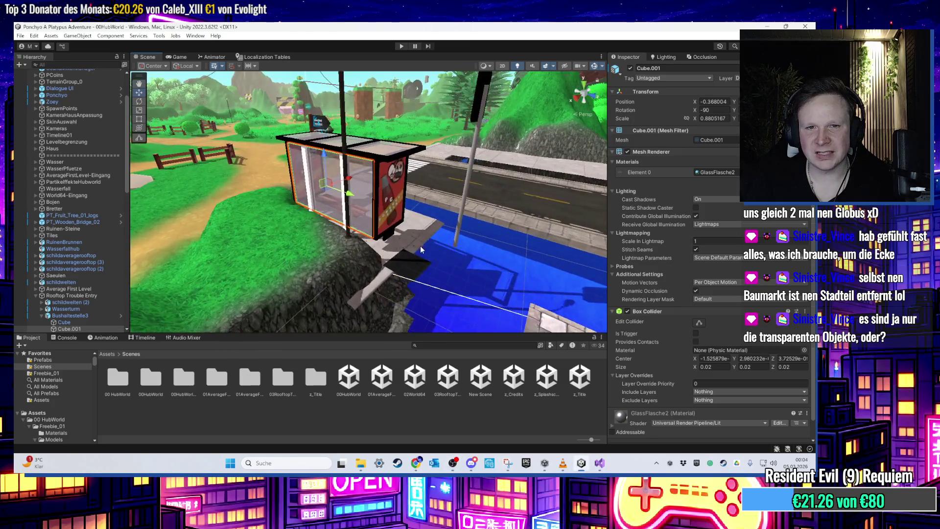
scroll(483, 246, "up", 5)
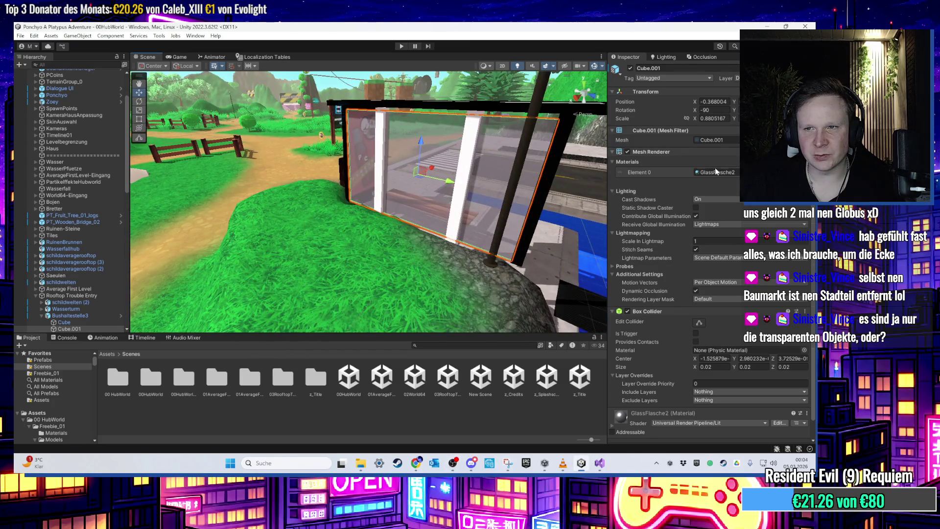
- Try the FensterHochhaeuser material on the bus-stop glass panes, then undo it
left_click(715, 172)
left_click(422, 404)
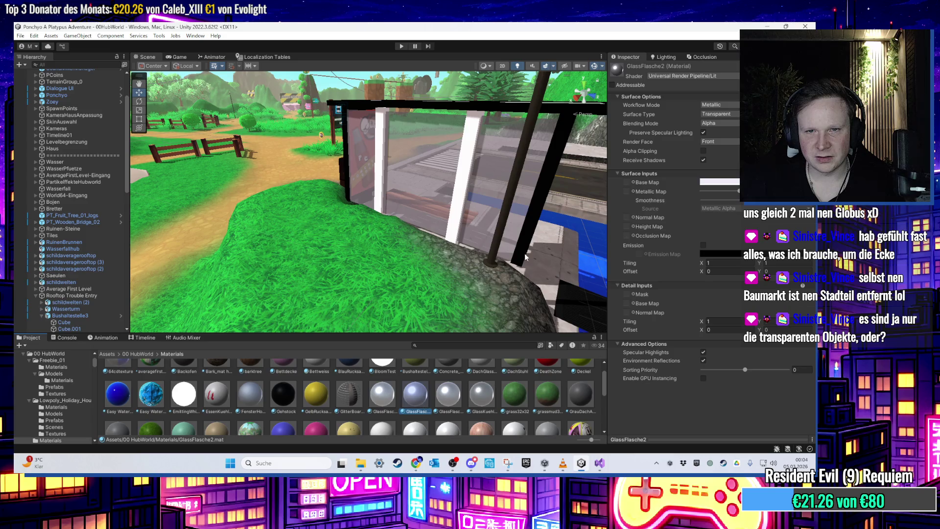
scroll(522, 257, "down", 5)
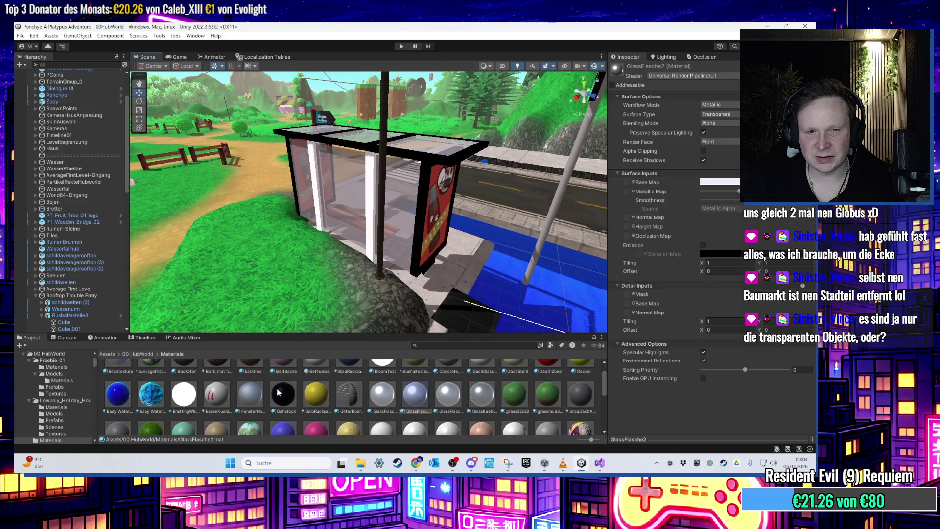
mouse_move(250, 394)
left_mouse_down()
mouse_move(353, 206)
mouse_move(397, 230)
left_mouse_up()
scroll(397, 229, "up", 3)
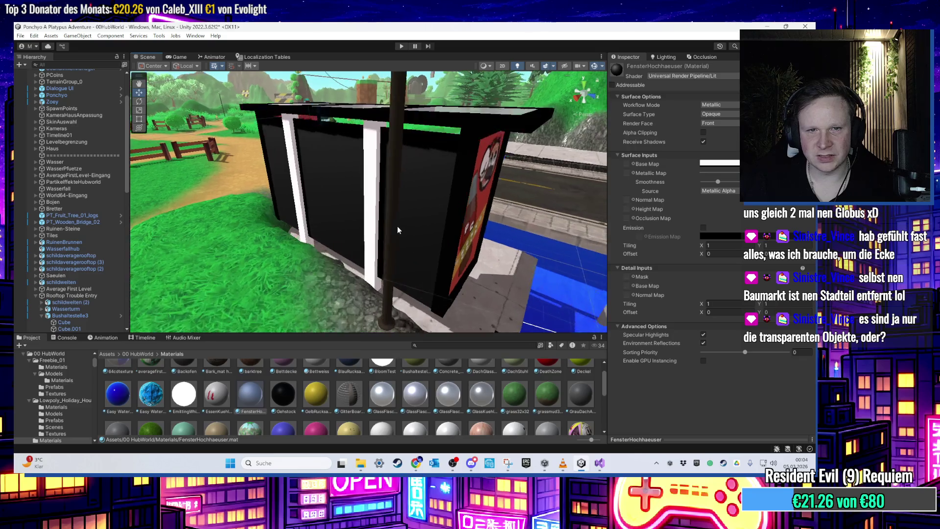
key("ctrl+z")
scroll(426, 269, "down", 5)
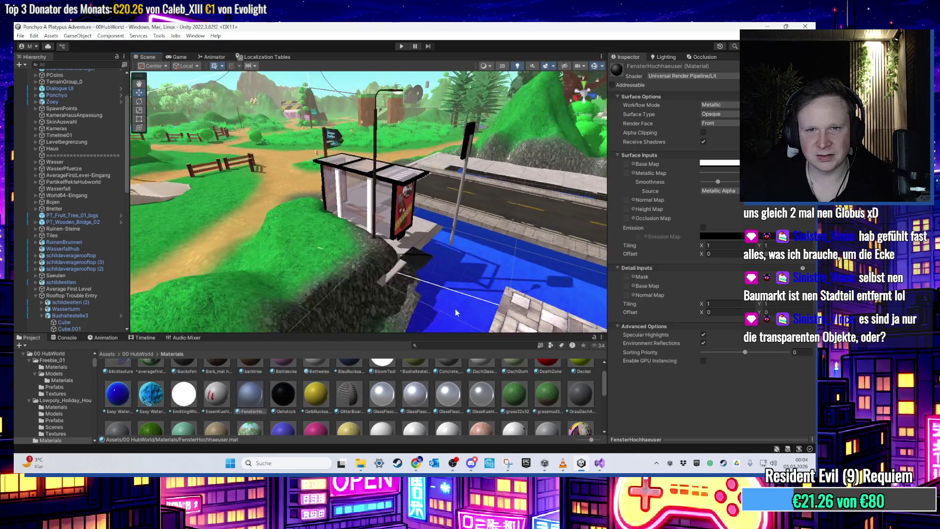
- Delete the Sidewalk_Straight (13) paving tile near the stairs
left_click(428, 284)
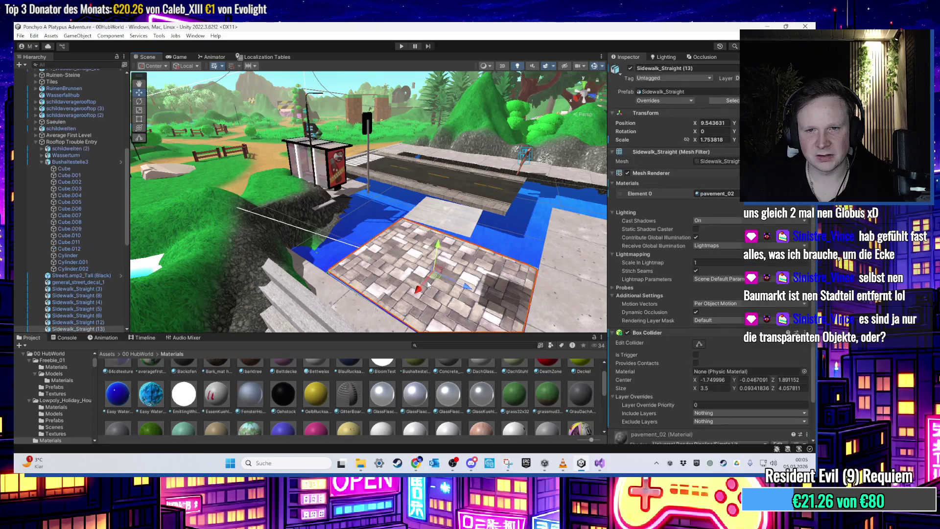
key("Delete")
scroll(433, 282, "up", 2)
left_click(599, 469)
left_click(599, 469)
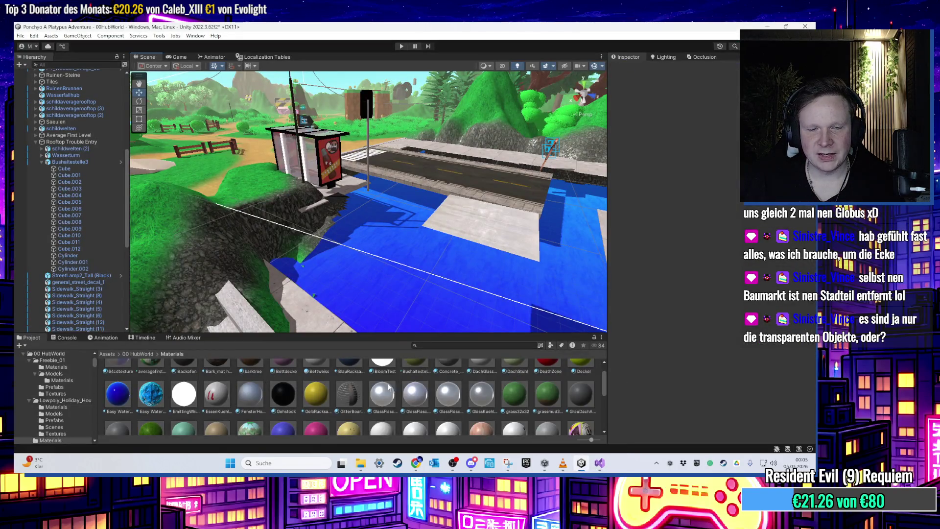
- Select the einfachePlane ground plane and locate its Sidewalk_A material in the project
mouse_move(276, 108)
left_mouse_down()
mouse_move(309, 178)
mouse_move(460, 262)
left_mouse_up()
left_click(465, 266)
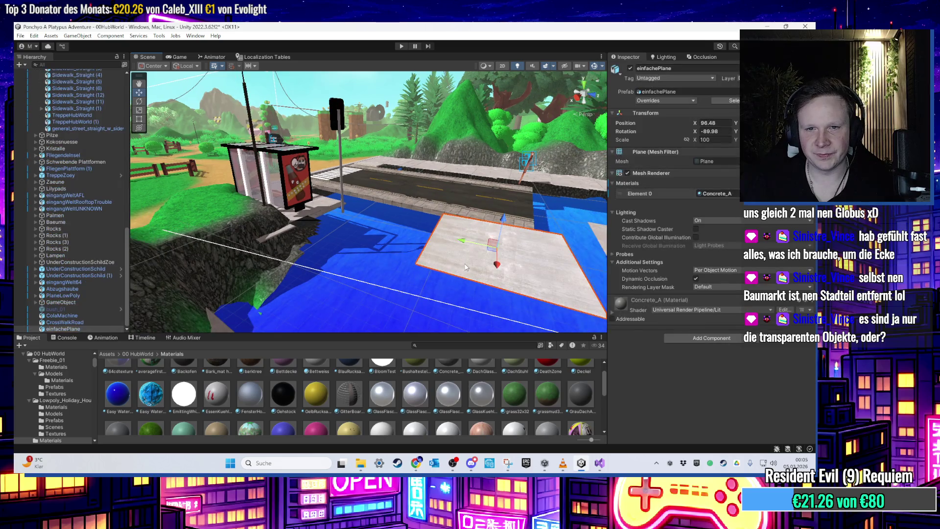
left_click(715, 194)
left_click(251, 378)
right_click(250, 378)
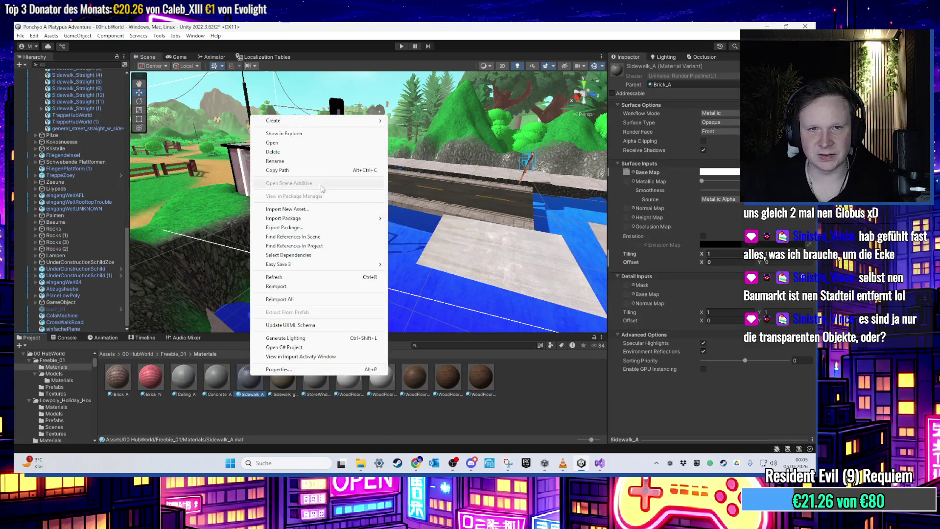
left_click(308, 134)
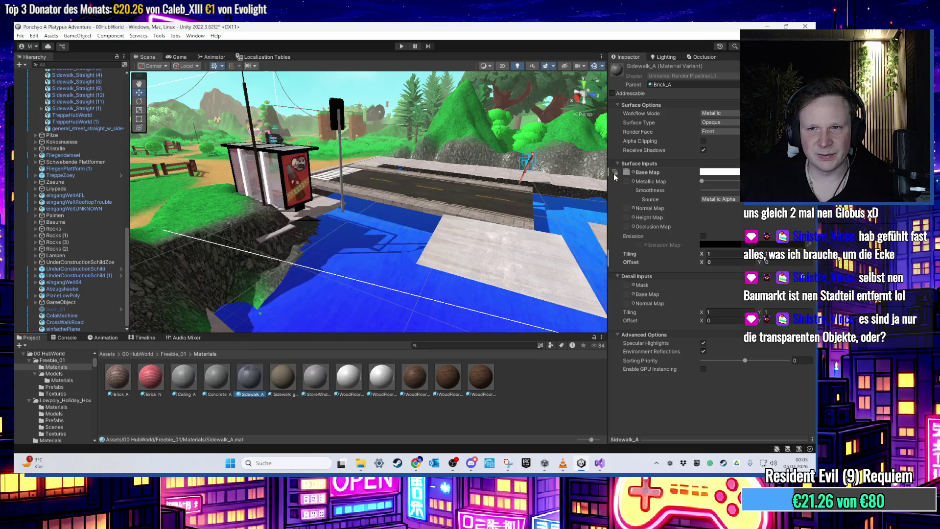
- Ping the Sidewalk_A material's Base Map texture and open the texture's context menu
left_click(627, 172)
scroll(343, 394, "up", 2)
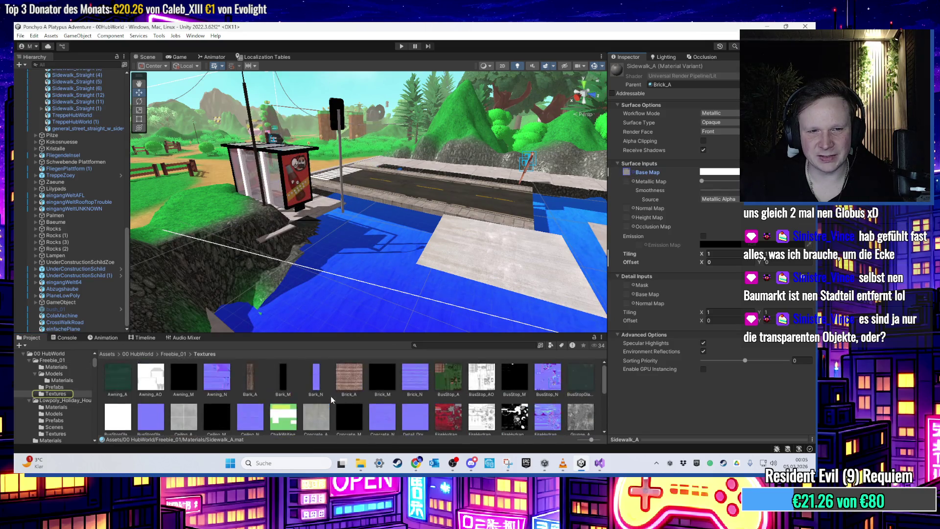
scroll(308, 404, "down", 1)
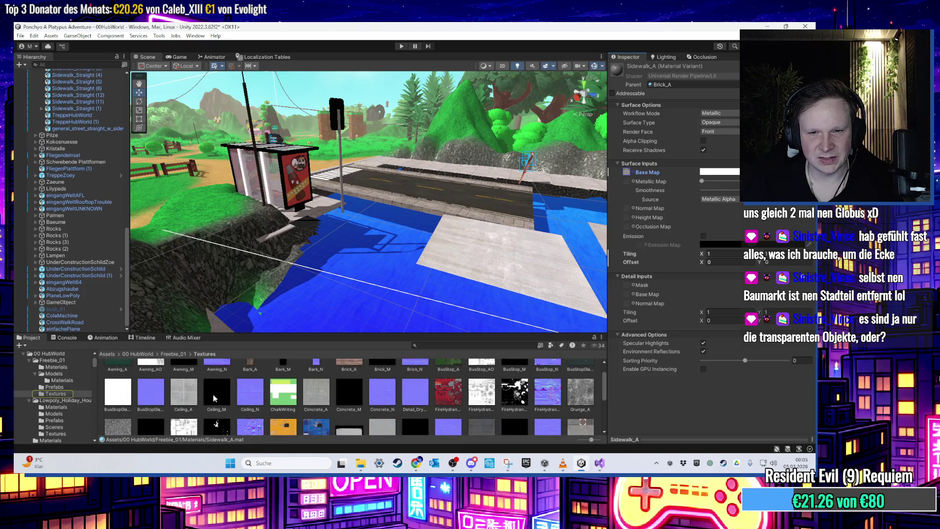
scroll(210, 398, "down", 1)
right_click(581, 407)
- Copy the Sidewalk_A texture from its Explorer folder onto the desktop and launch Blender 4.3
left_click(604, 171)
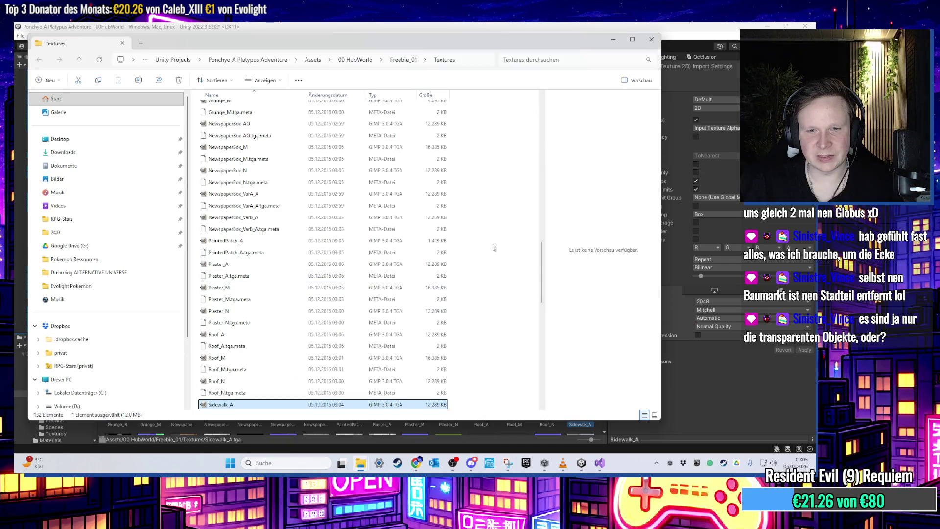
left_click(613, 39)
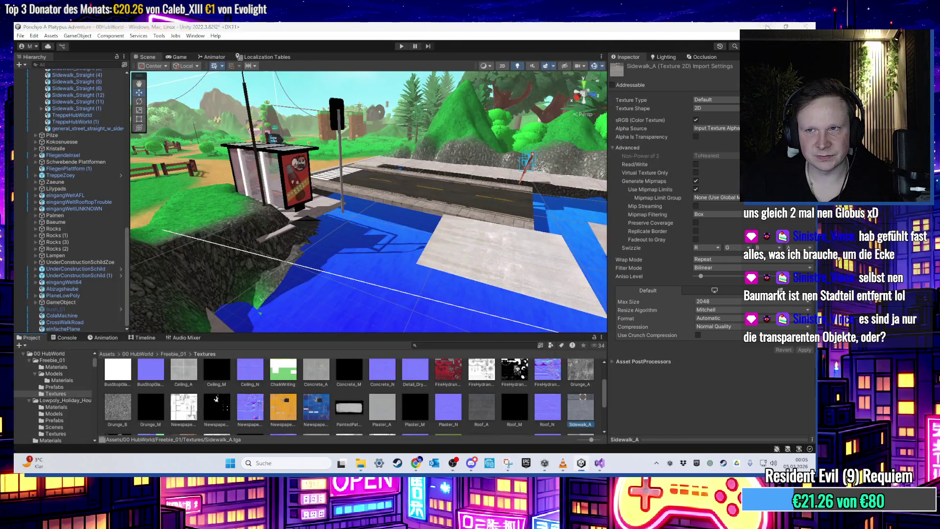
left_click(767, 26)
right_click(320, 103)
left_click(362, 197)
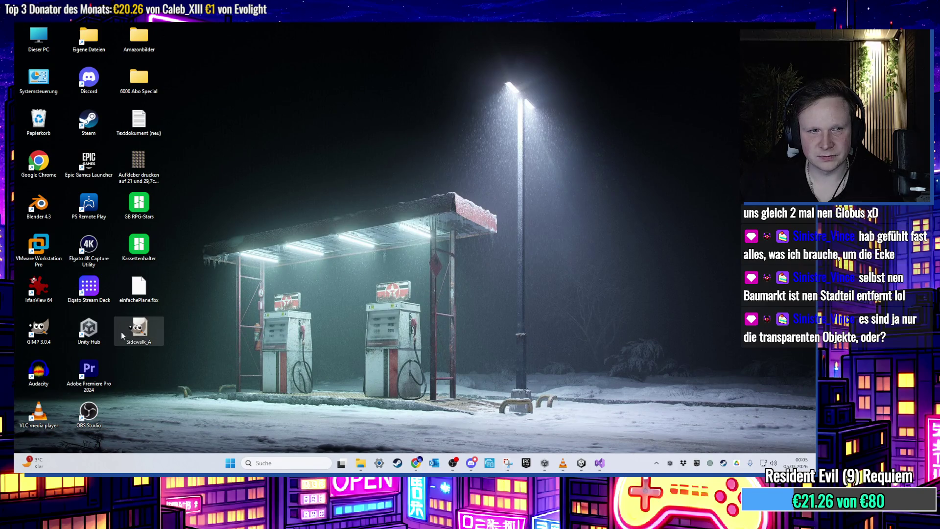
left_click(53, 215)
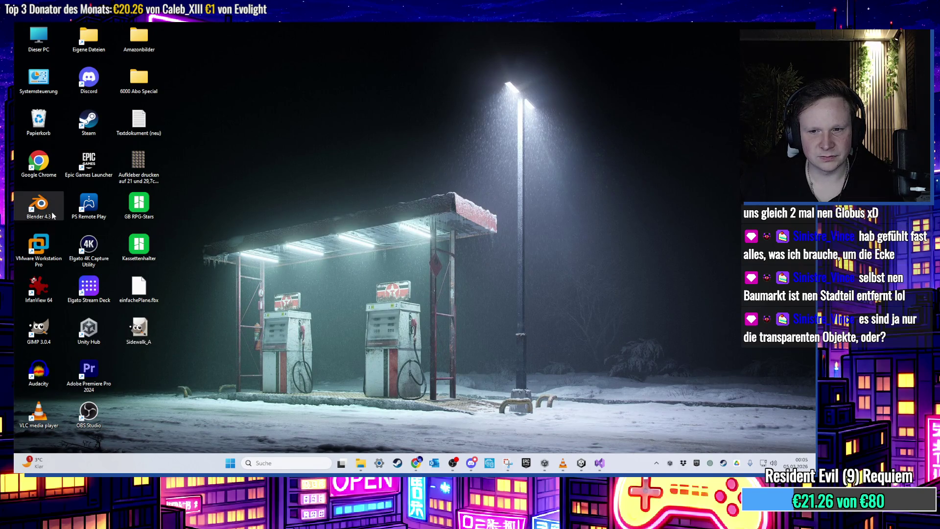
double_click(53, 215)
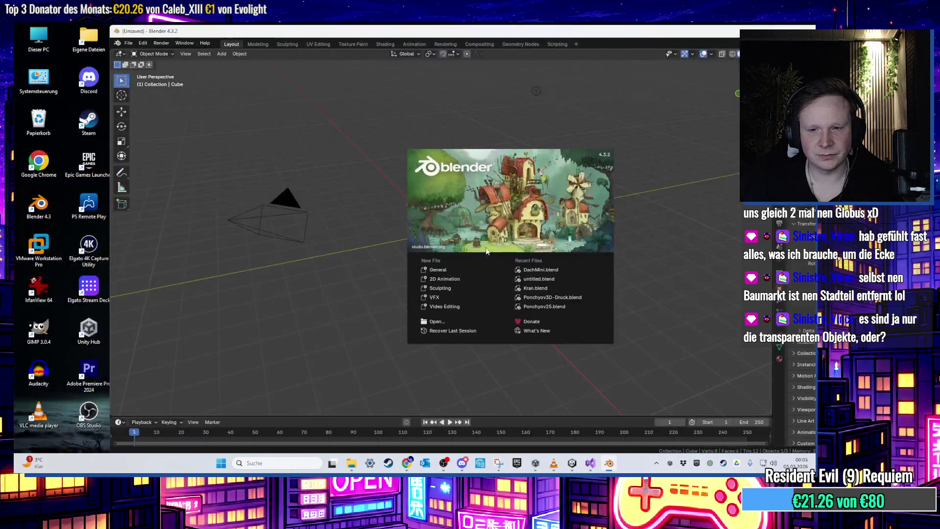
- Clear Blender's default cube, camera and light
left_click(399, 193)
key("a")
key("Delete")
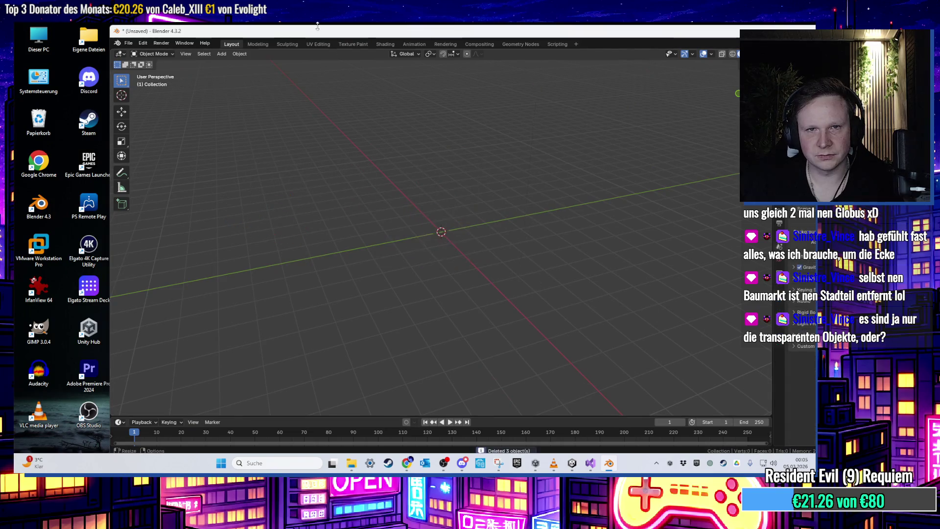
- Import einfachePlane.fbx into the empty Blender scene
left_click_drag(308, 34, 503, 65)
left_click(323, 73)
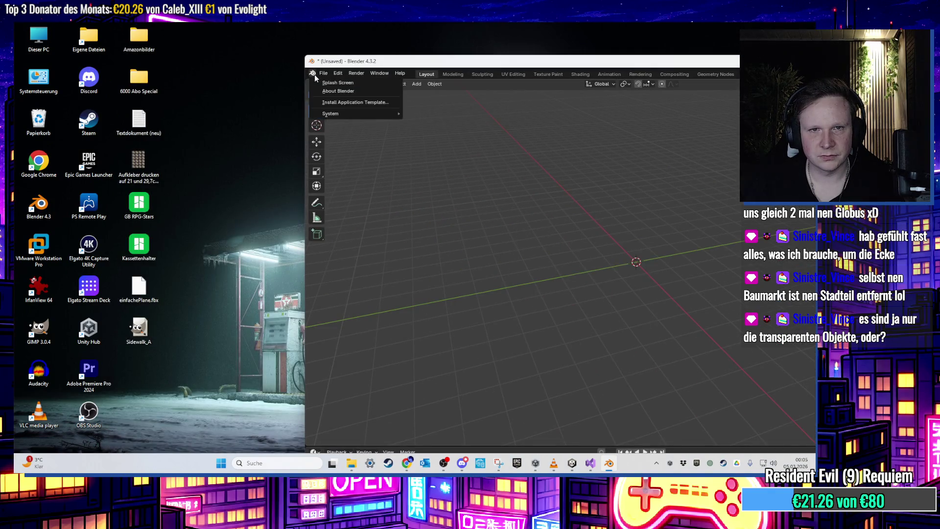
mouse_move(362, 192)
left_click(458, 265)
left_click(443, 219)
double_click(514, 249)
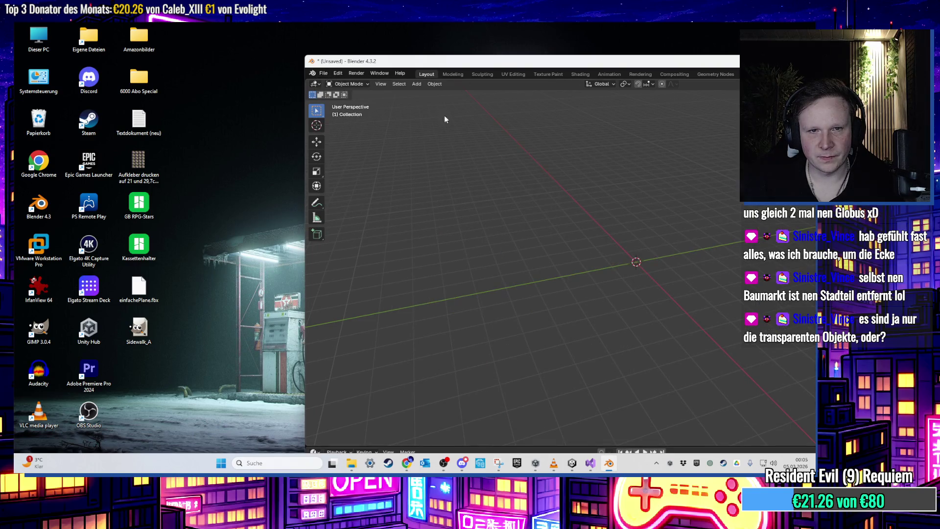
double_click(588, 61)
left_click(682, 255)
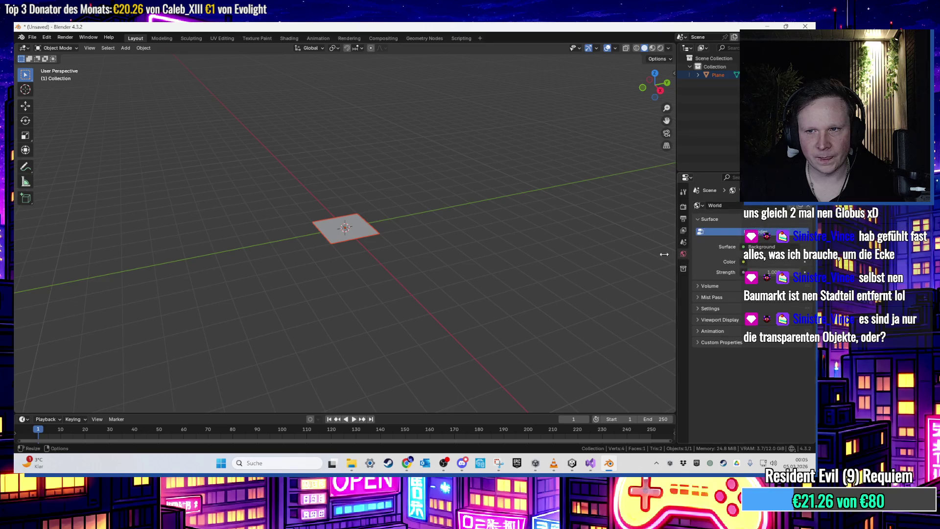
- Add a new material named Boden to the imported plane
left_click(353, 235)
scroll(412, 237, "up", 3)
left_click(682, 353)
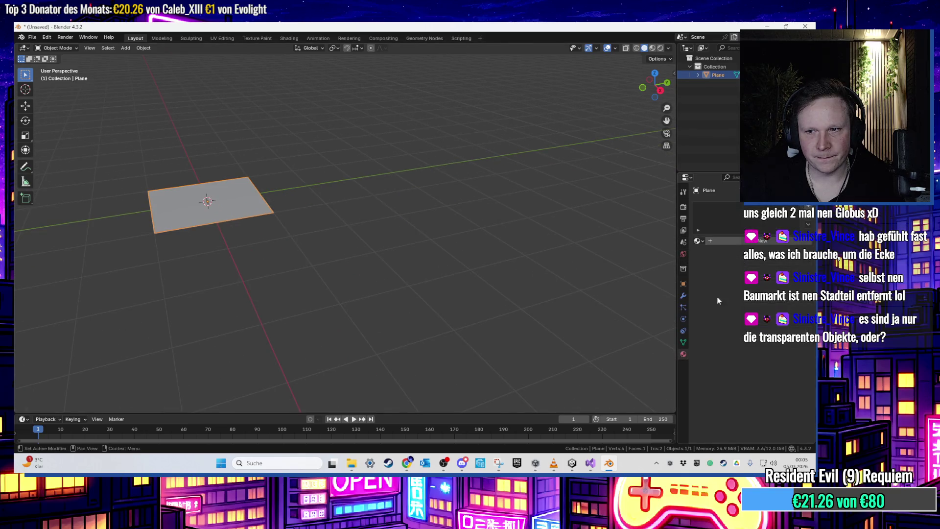
left_click(743, 240)
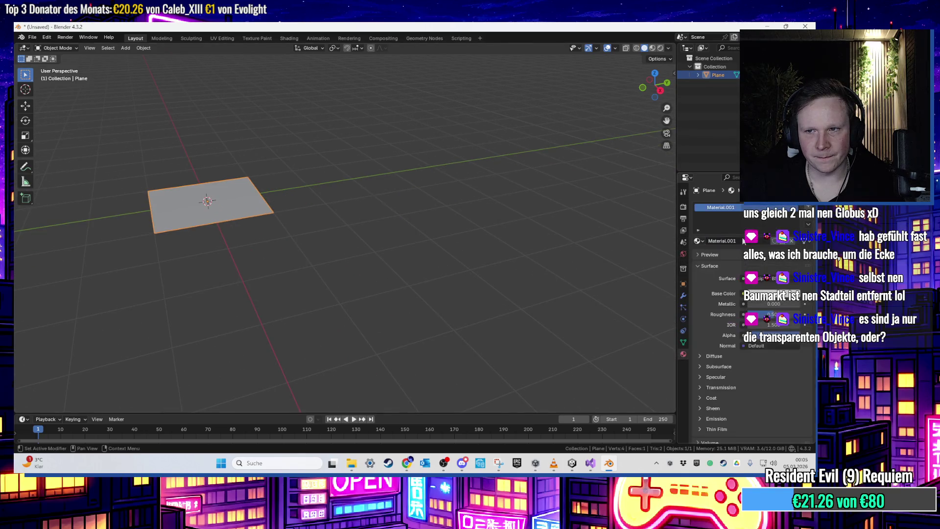
double_click(730, 208)
type("Boden")
key("Return")
- Feed Sidewalk_A.tga from the Desktop into Boden's Base Color as an Image Texture
mouse_move(439, 228)
left_mouse_down()
mouse_move(393, 242)
mouse_move(500, 243)
left_mouse_up()
scroll(500, 243, "up", 2)
left_click(743, 293)
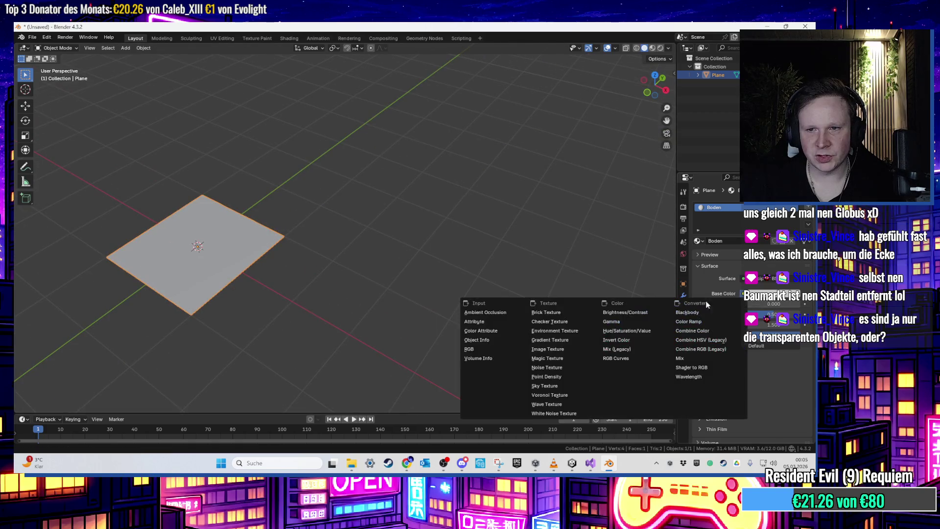
left_click(568, 355)
left_click(784, 304)
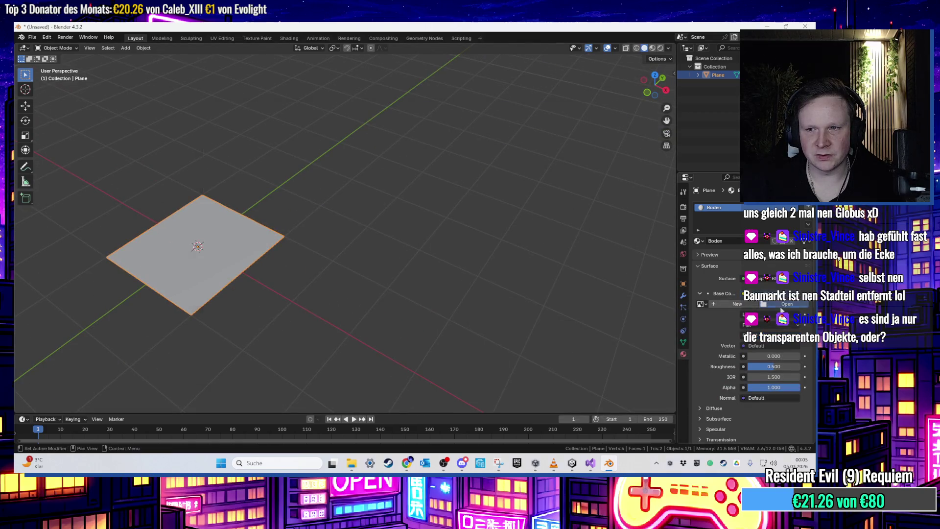
left_click(234, 172)
double_click(565, 180)
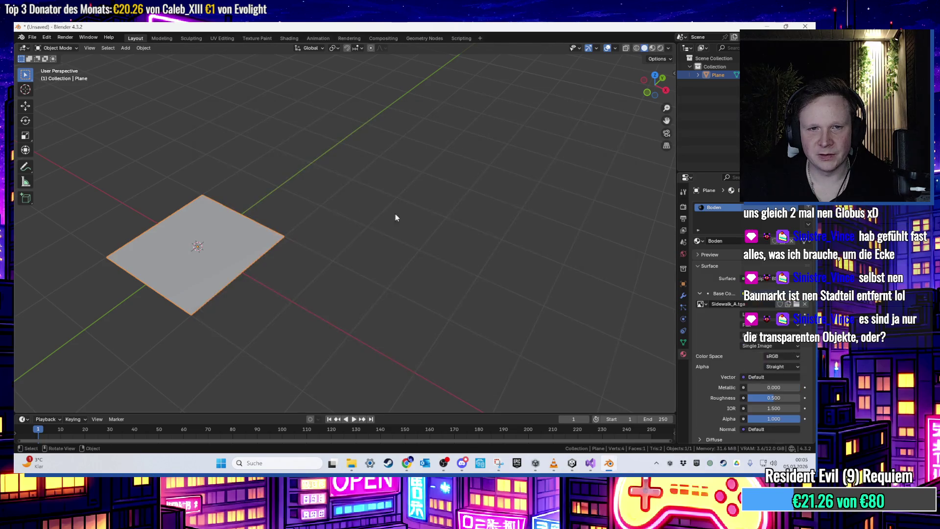
- Switch to the UV Editing workspace and preview the plane in Material Preview
left_click(230, 40)
scroll(313, 182, "down", 3)
scroll(290, 193, "up", 1)
scroll(445, 238, "up", 1)
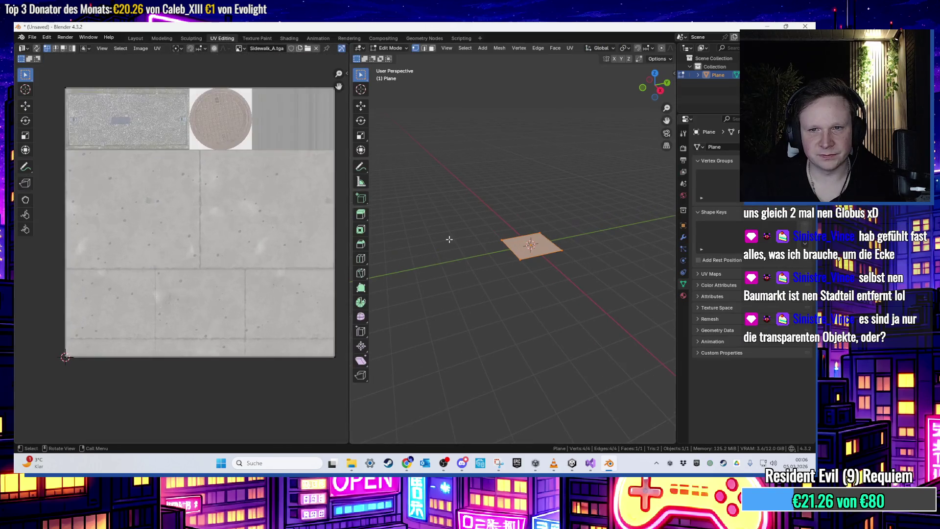
scroll(288, 213, "down", 1)
scroll(289, 213, "up", 1)
scroll(517, 239, "up", 2)
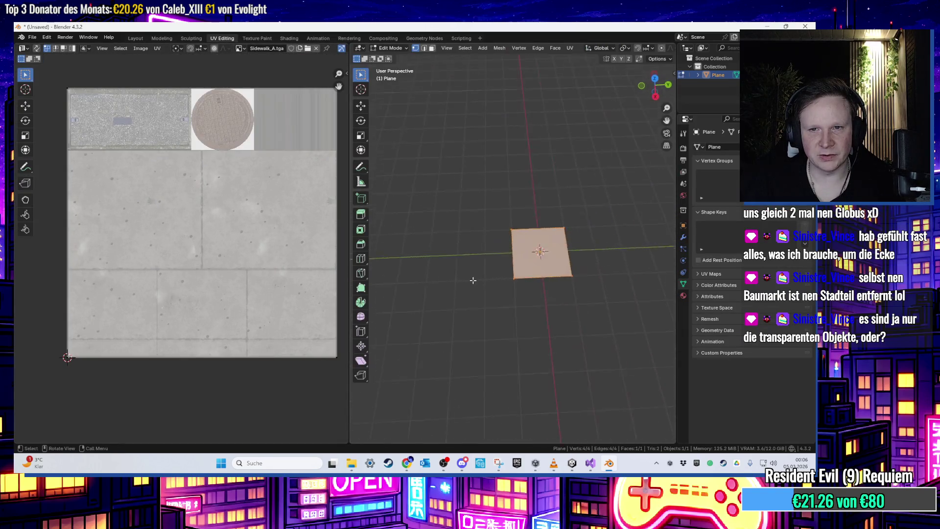
key("alt+a")
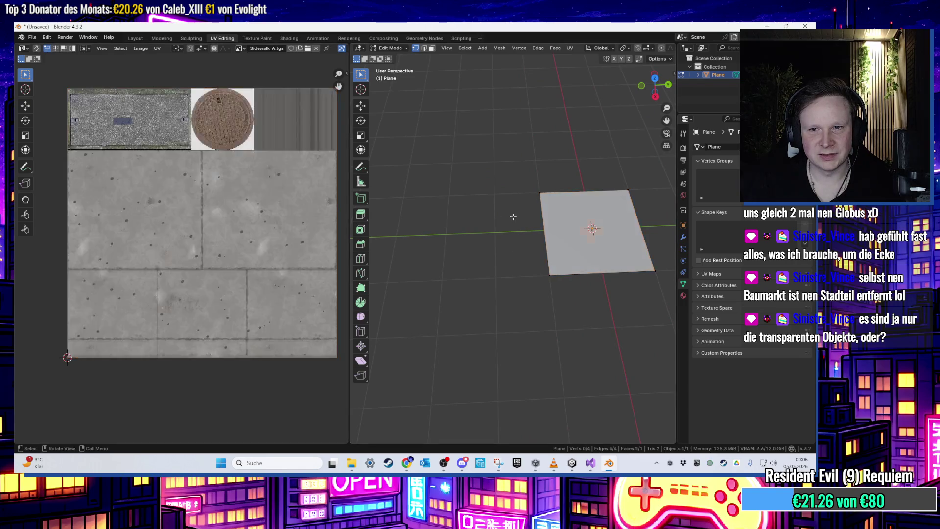
scroll(648, 51, "down", 5)
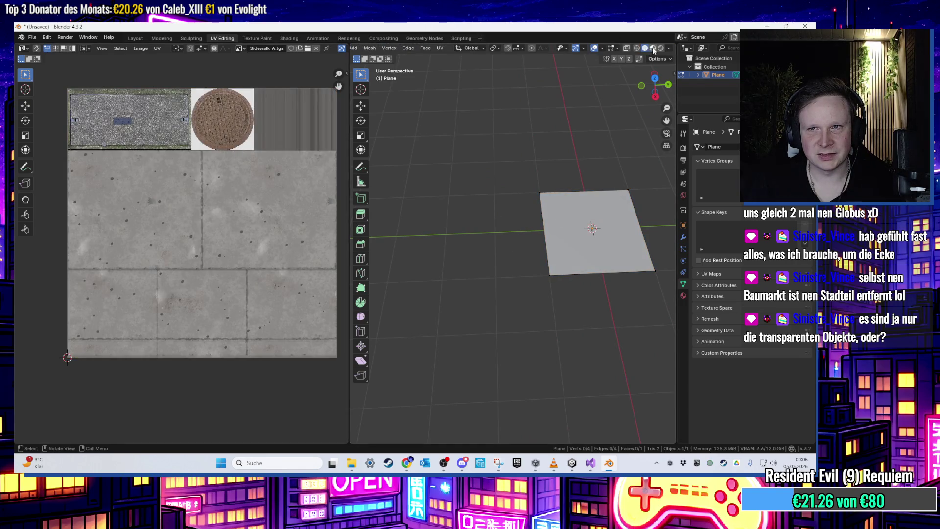
left_click(652, 48)
mouse_move(647, 79)
left_mouse_down()
mouse_move(619, 194)
mouse_move(563, 206)
left_mouse_up()
- Move the top UV edge down along Y to crop out the manhole strip
key("a")
scroll(202, 210, "down", 1)
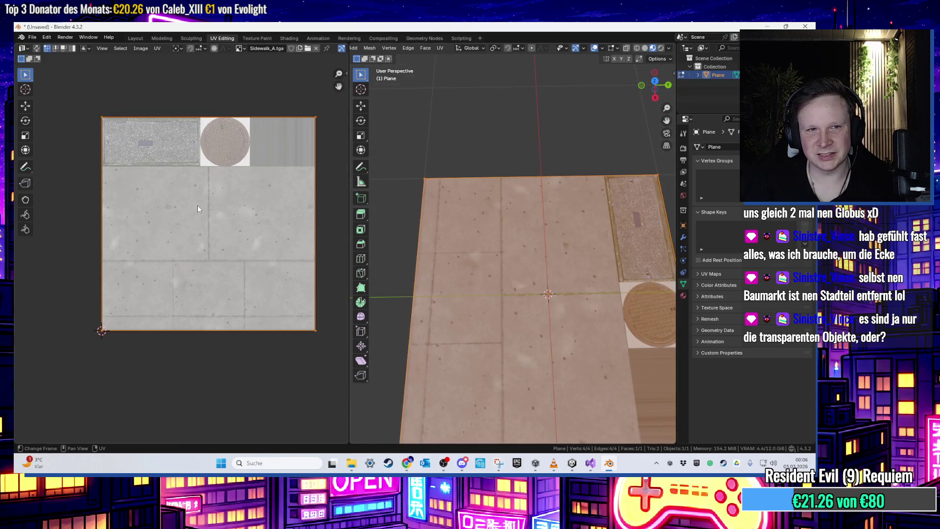
mouse_move(90, 109)
left_mouse_down()
mouse_move(320, 137)
mouse_move(116, 147)
left_mouse_up()
scroll(336, 139, "down", 1)
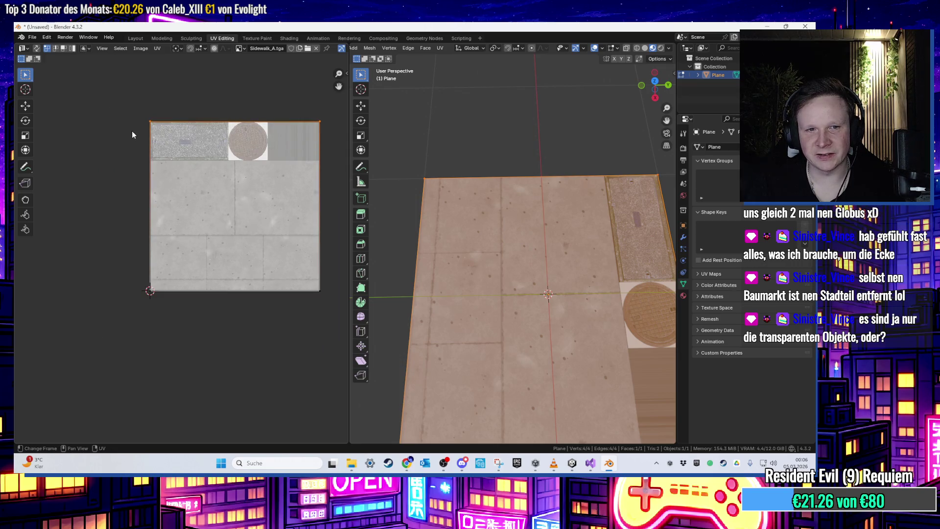
key("g")
key("y")
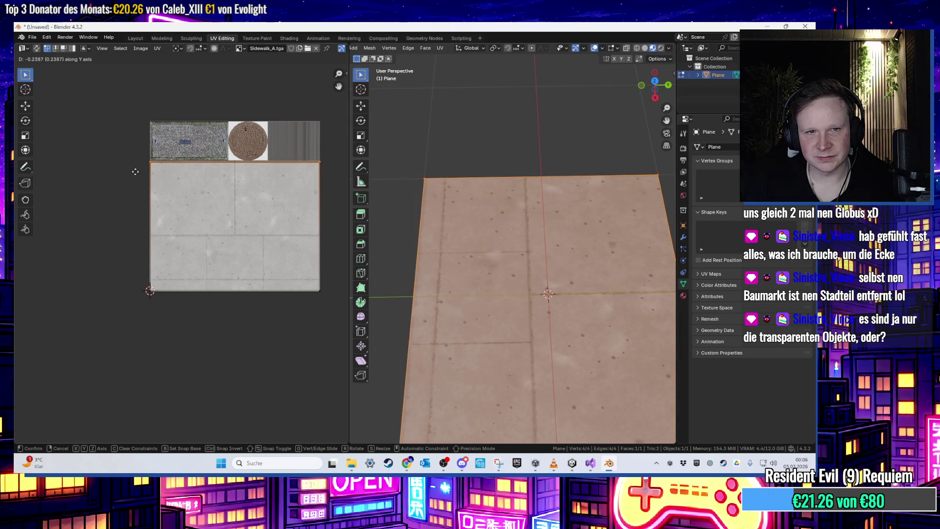
left_click(157, 169)
scroll(551, 198, "up", 1)
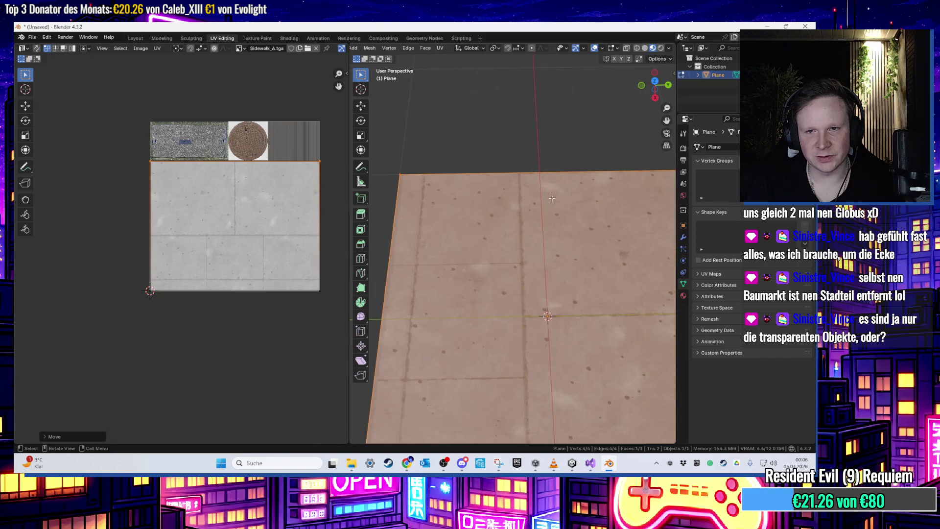
key("alt+a")
scroll(553, 191, "down", 3)
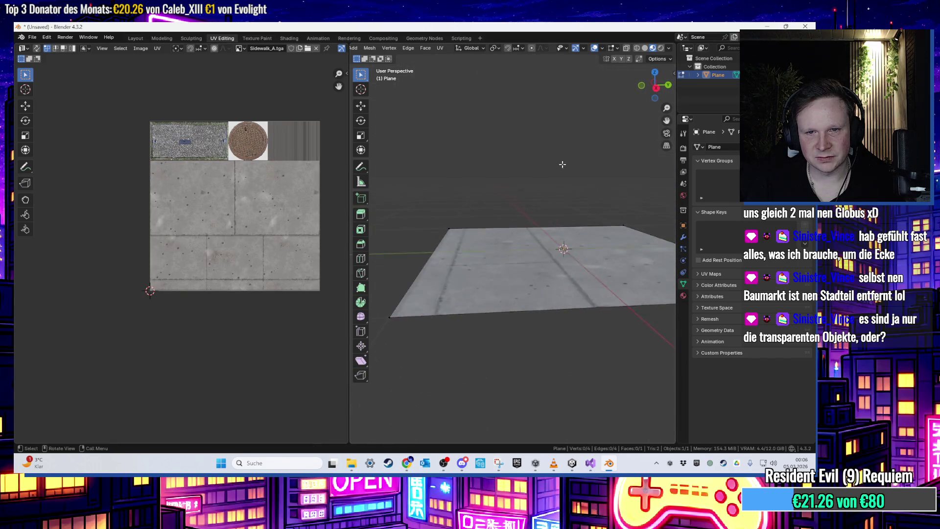
scroll(562, 163, "up", 3)
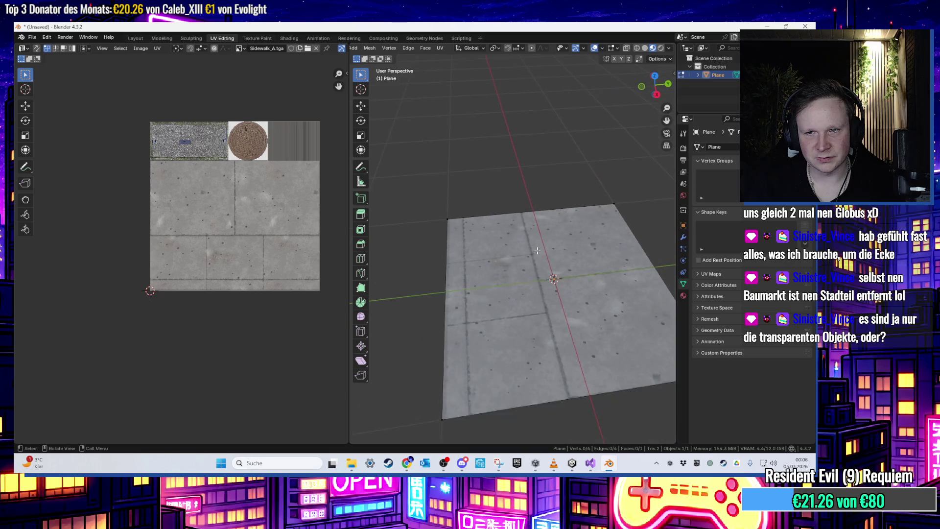
left_click(32, 37)
- Export the textured plane as FBX named Gehweg to the Desktop, then minimise Blender
mouse_move(68, 164)
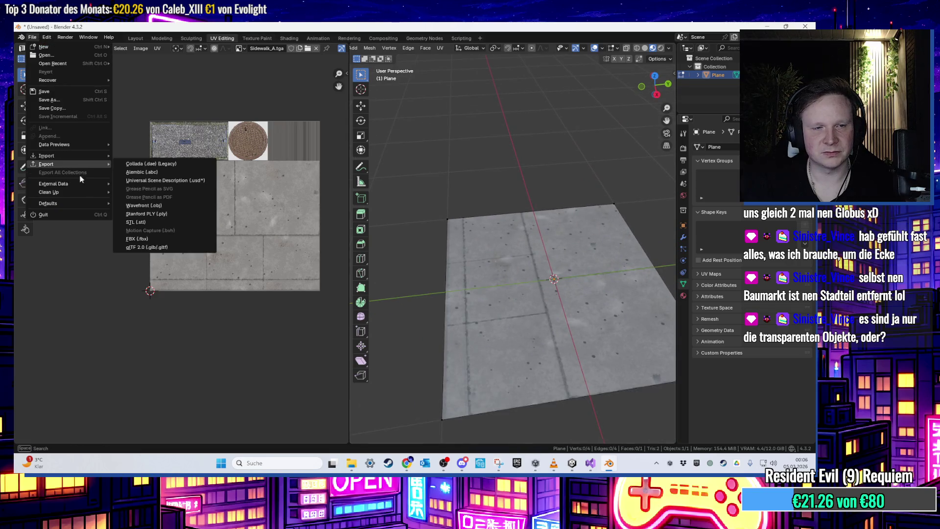
left_click(137, 238)
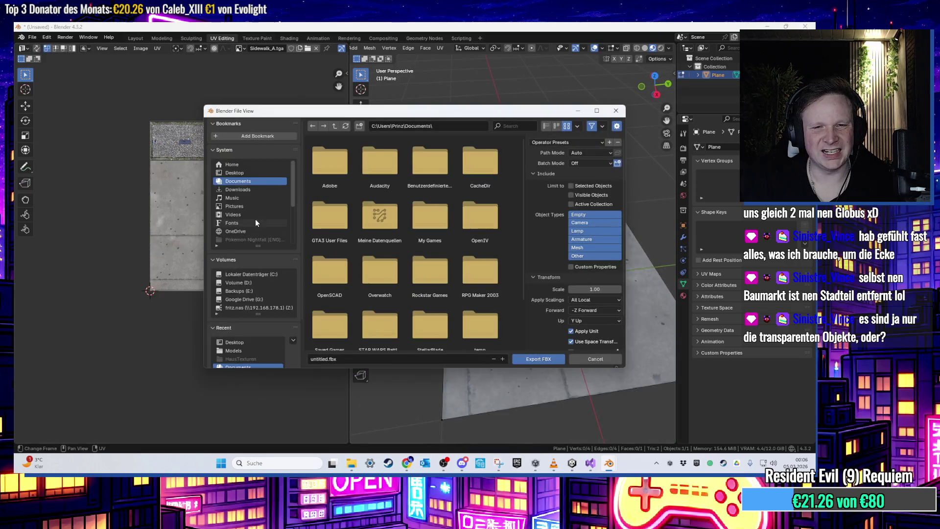
left_click(234, 172)
left_click(343, 359)
type("Gehweg")
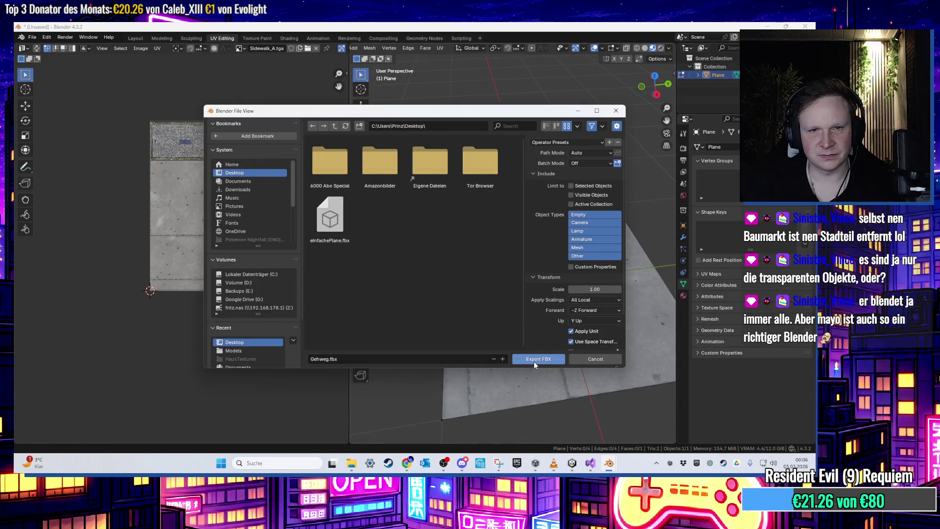
left_click(534, 361)
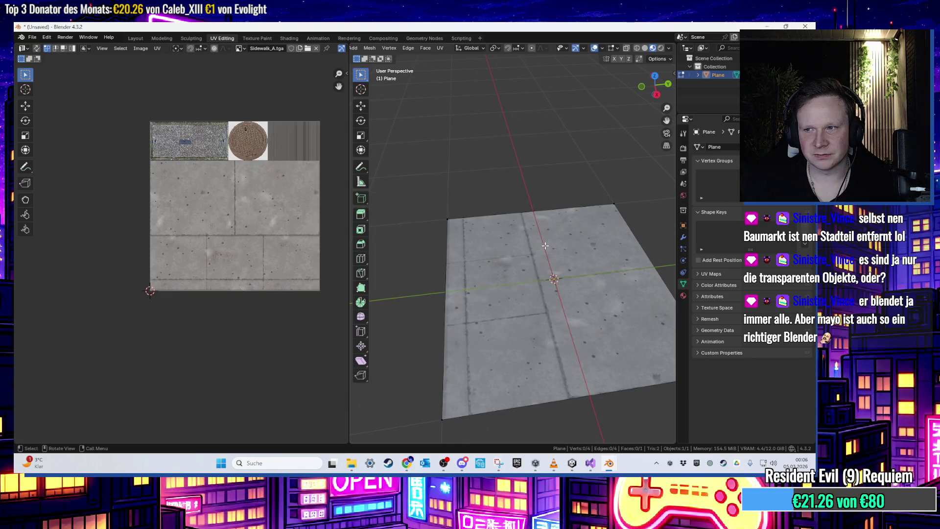
left_click(767, 27)
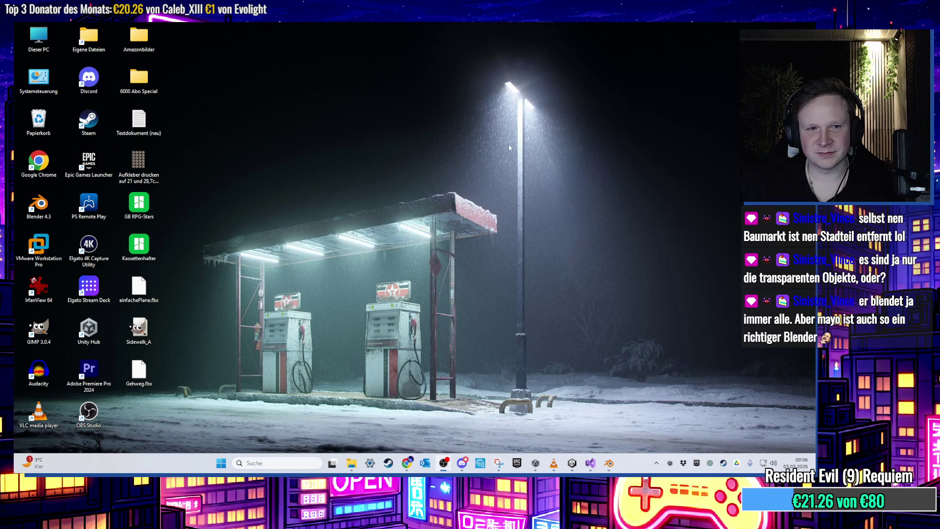
- Drag Gehweg.fbx into Assets > 00 HubWorld > Models, then drop it into the Scene view
left_click(571, 465)
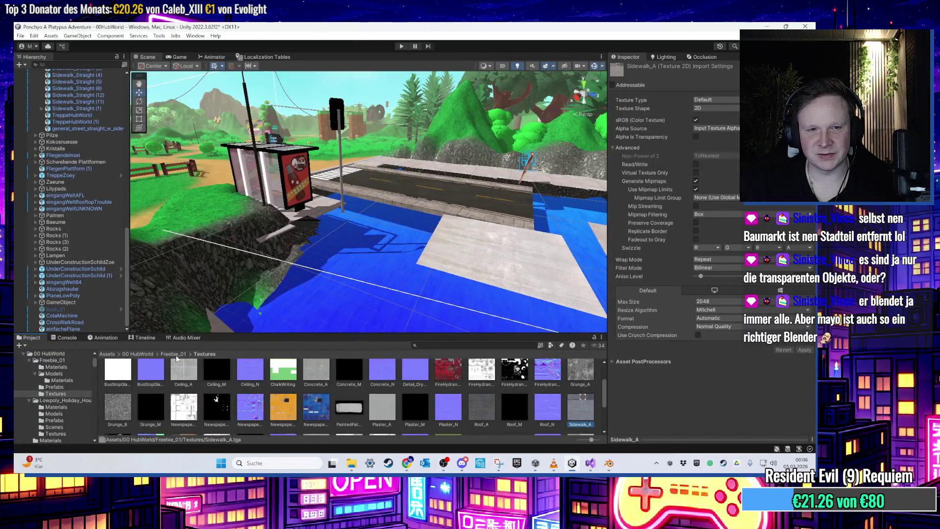
left_click(111, 354)
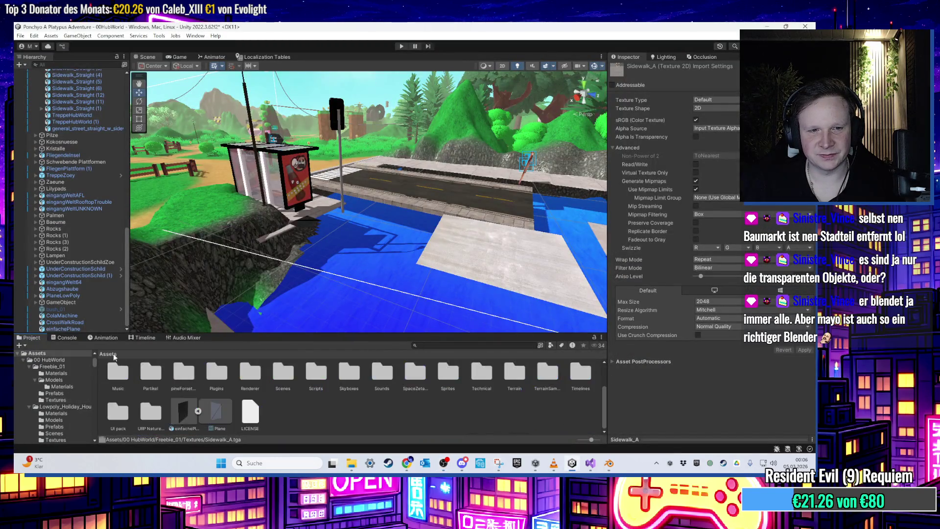
double_click(182, 382)
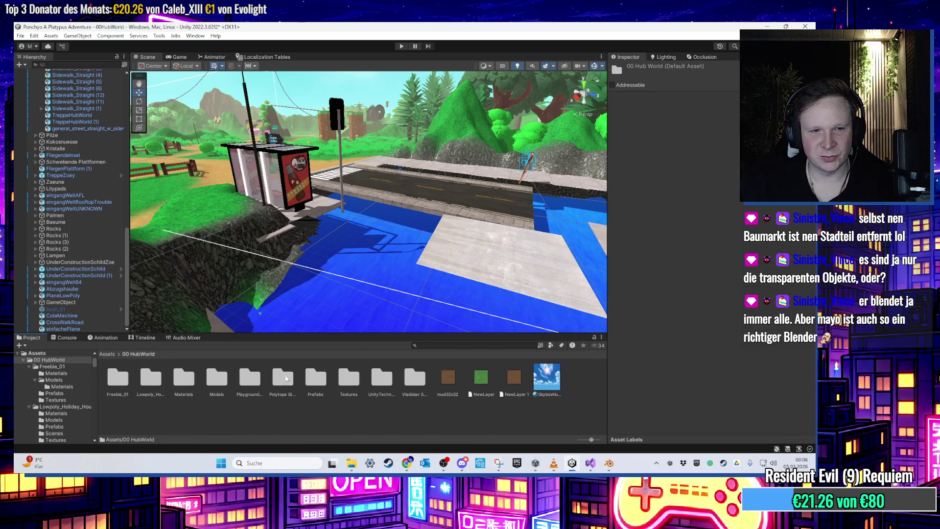
double_click(216, 378)
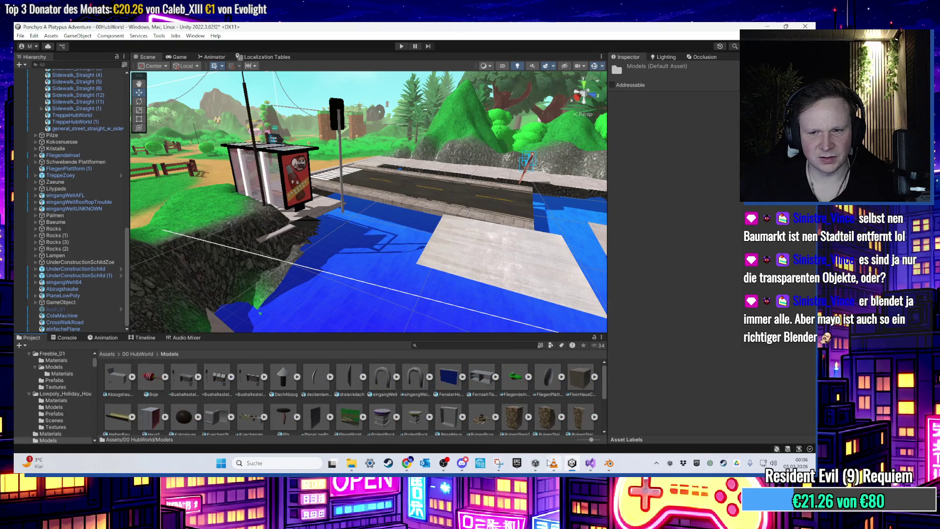
left_click(572, 462)
mouse_move(139, 370)
left_mouse_down()
mouse_move(426, 416)
mouse_move(571, 469)
mouse_move(466, 417)
left_mouse_up()
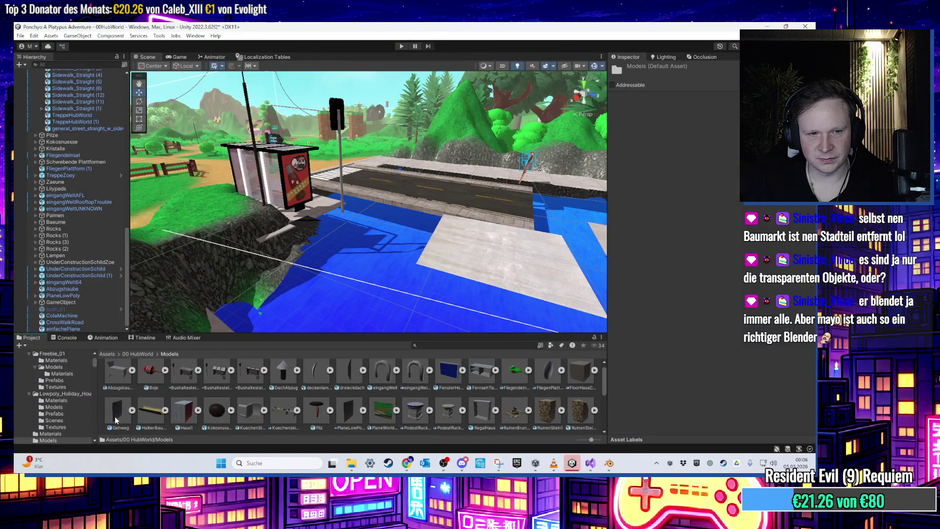
left_click_drag(116, 420, 372, 294)
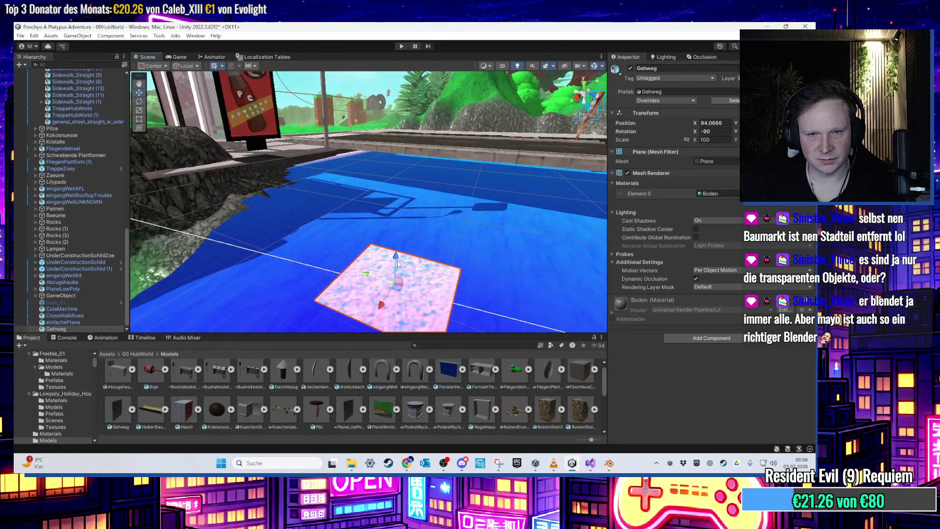
- Undo away the large concrete slab and reselect the Gehweg plane at X 95.55
scroll(402, 235, "down", 5)
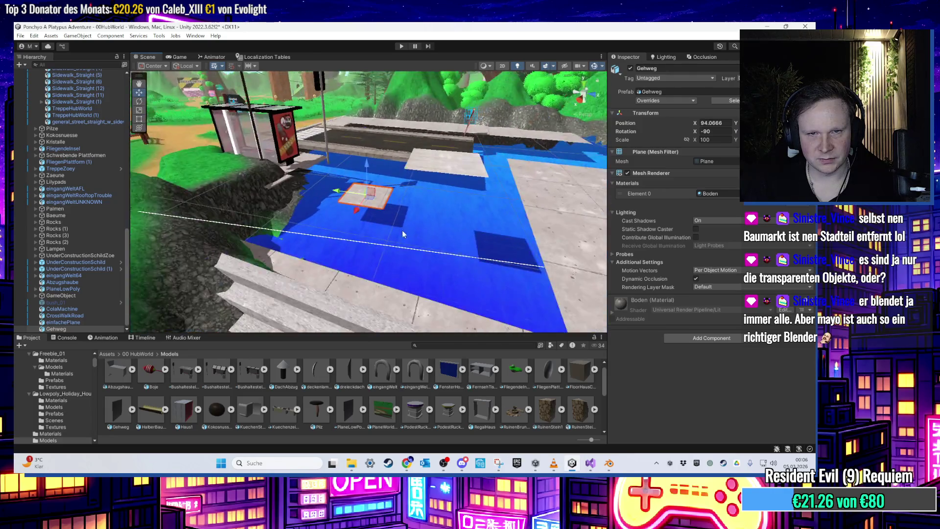
scroll(402, 234, "up", 5)
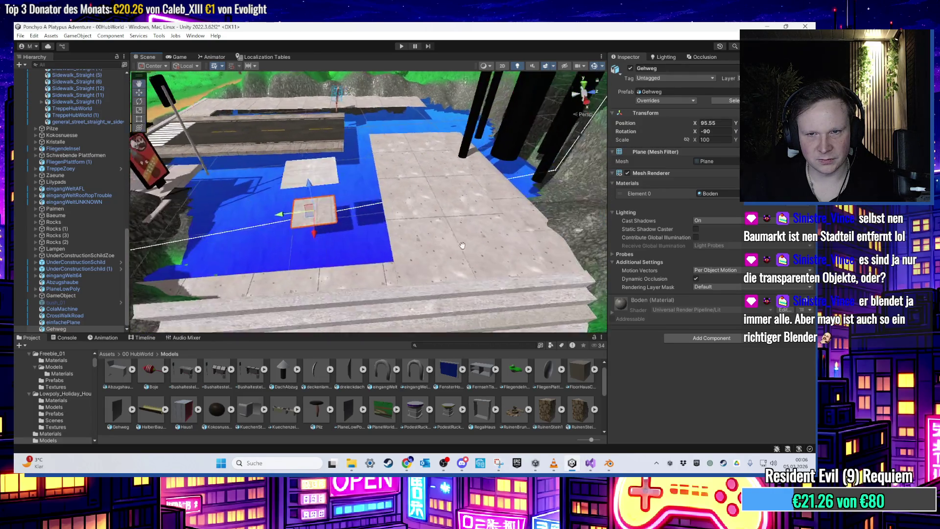
scroll(426, 215, "up", 2)
key("ctrl+z")
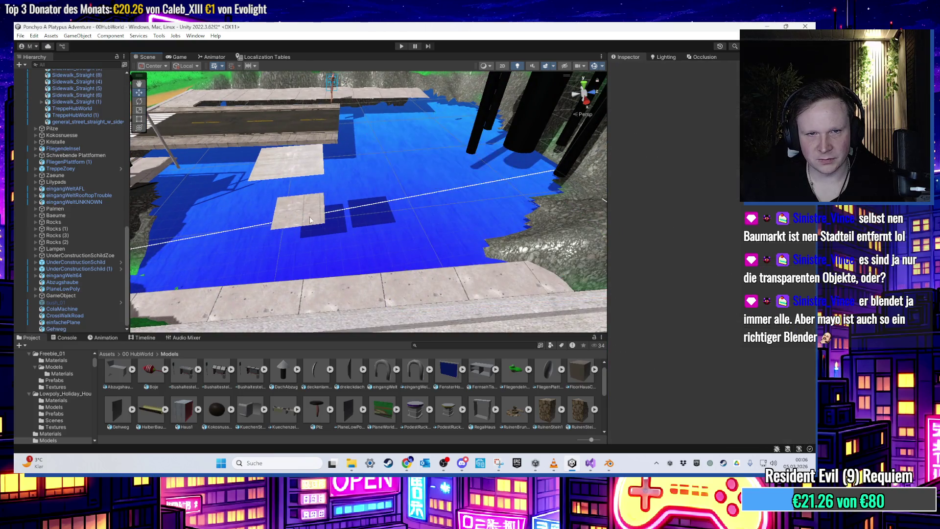
left_click(309, 218)
scroll(307, 219, "down", 1)
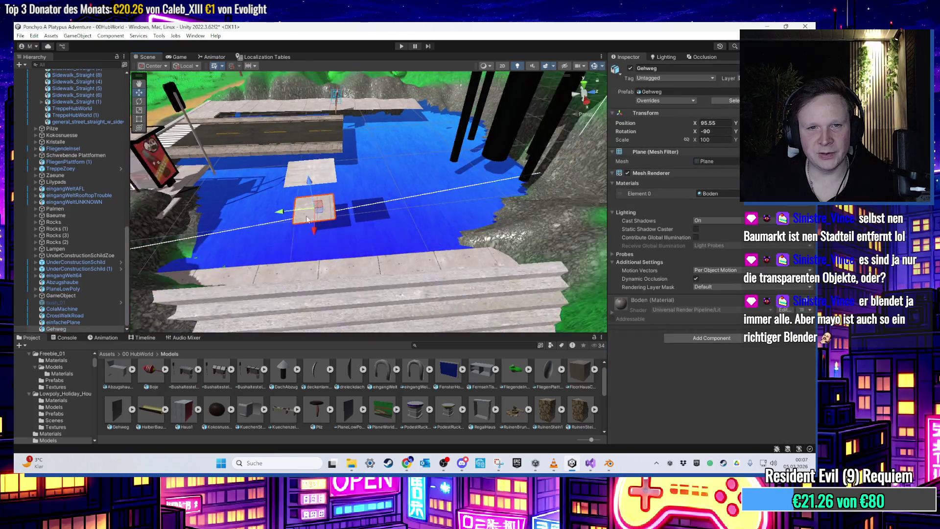
mouse_move(307, 219)
left_mouse_down()
mouse_move(379, 204)
mouse_move(319, 216)
left_mouse_up()
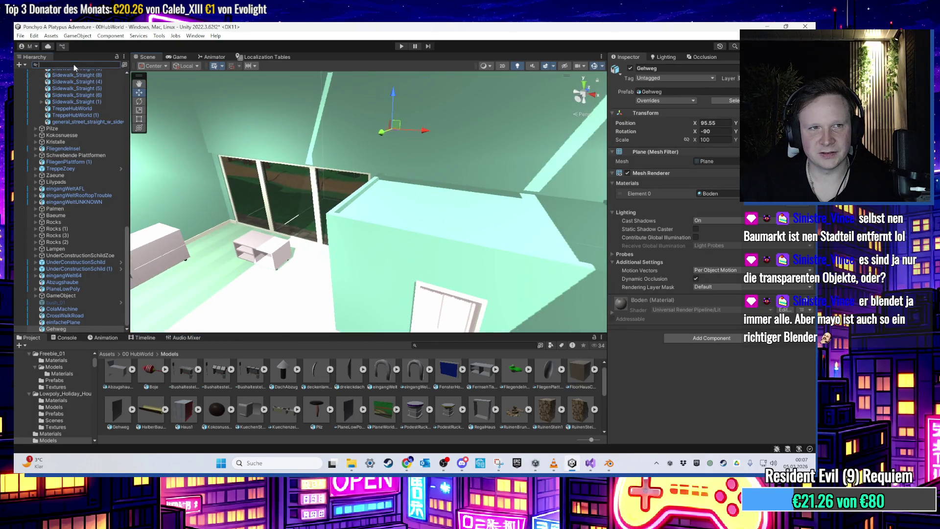
type("donut")
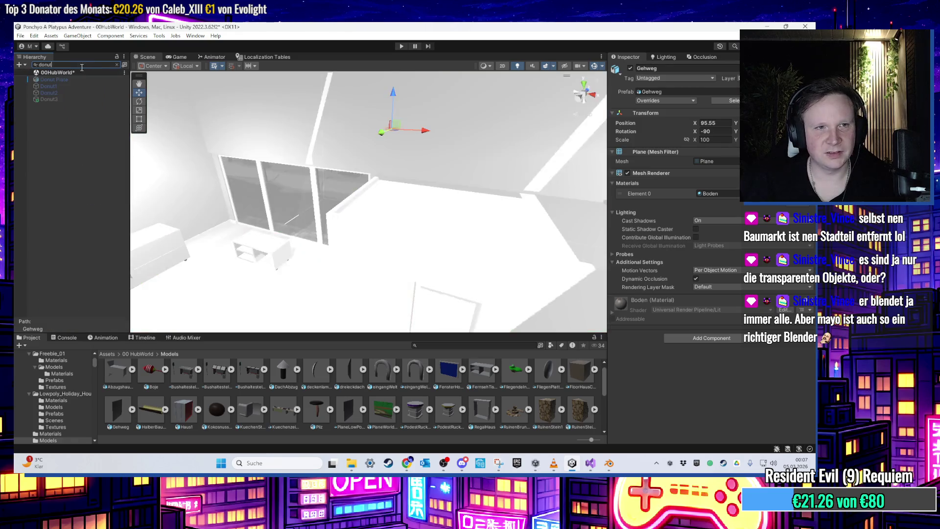
key("Down")
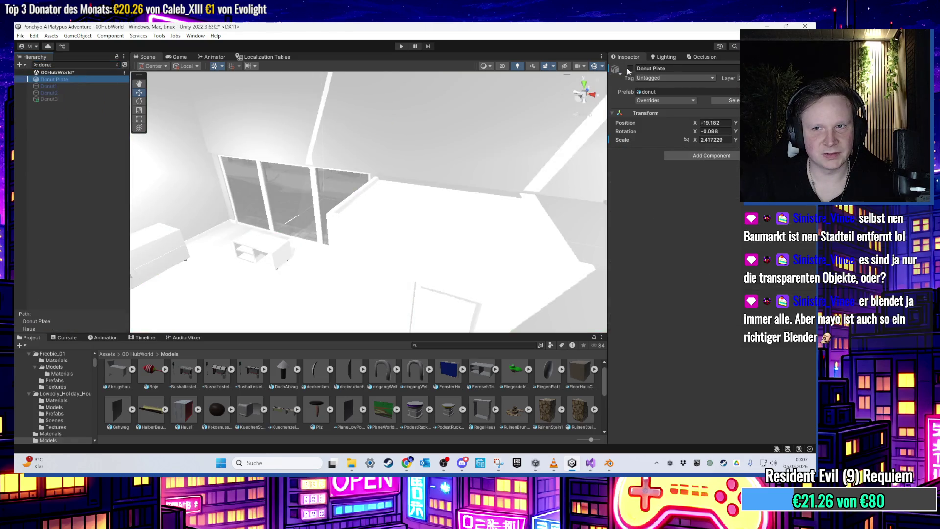
key("Escape")
key("f")
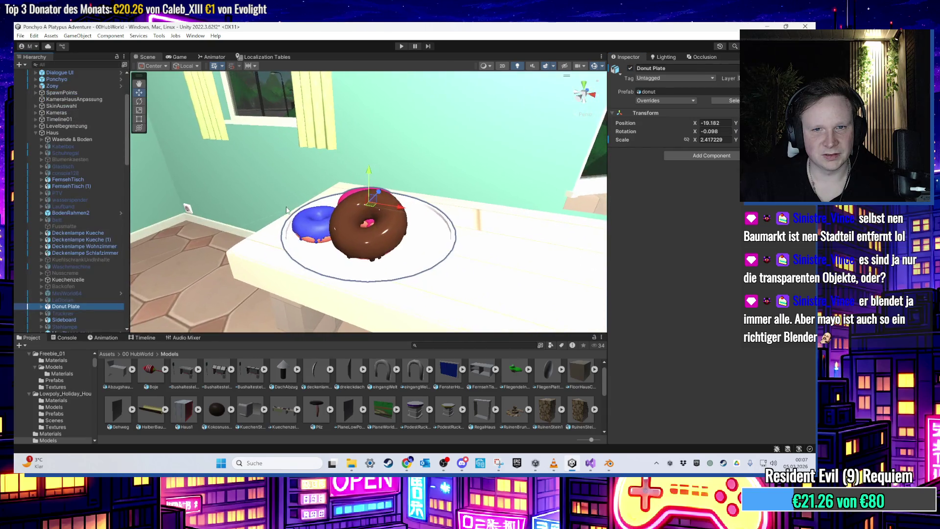
mouse_move(506, 184)
left_mouse_down()
mouse_move(328, 184)
mouse_move(425, 203)
mouse_move(416, 168)
mouse_move(390, 164)
mouse_move(251, 257)
left_mouse_up()
mouse_move(637, 64)
left_mouse_down()
mouse_move(460, 104)
mouse_move(422, 173)
left_mouse_up()
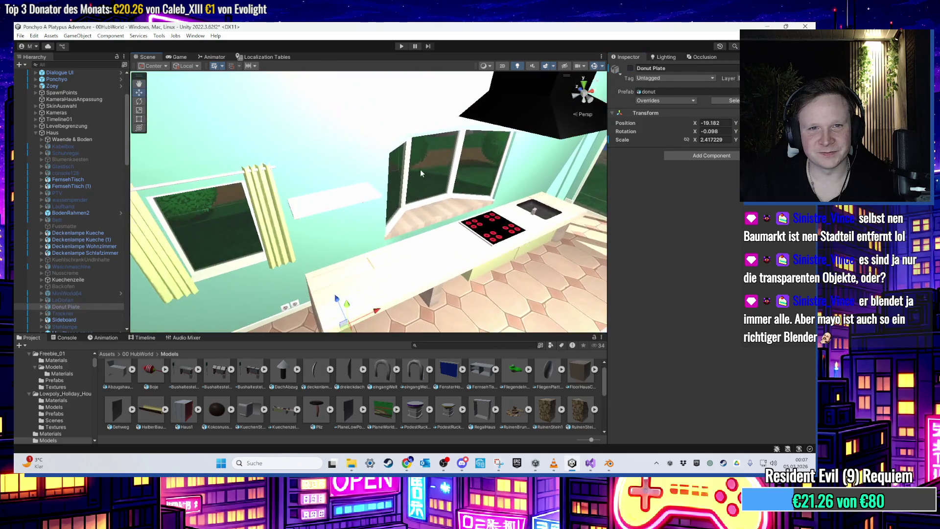
mouse_move(411, 124)
left_mouse_down()
mouse_move(377, 157)
mouse_move(462, 221)
left_mouse_up()
mouse_move(352, 213)
left_mouse_down()
mouse_move(505, 117)
mouse_move(506, 157)
mouse_move(440, 170)
mouse_move(590, 172)
mouse_move(477, 230)
mouse_move(305, 175)
mouse_move(392, 177)
mouse_move(337, 231)
mouse_move(398, 209)
mouse_move(364, 271)
mouse_move(303, 275)
mouse_move(363, 169)
left_mouse_up()
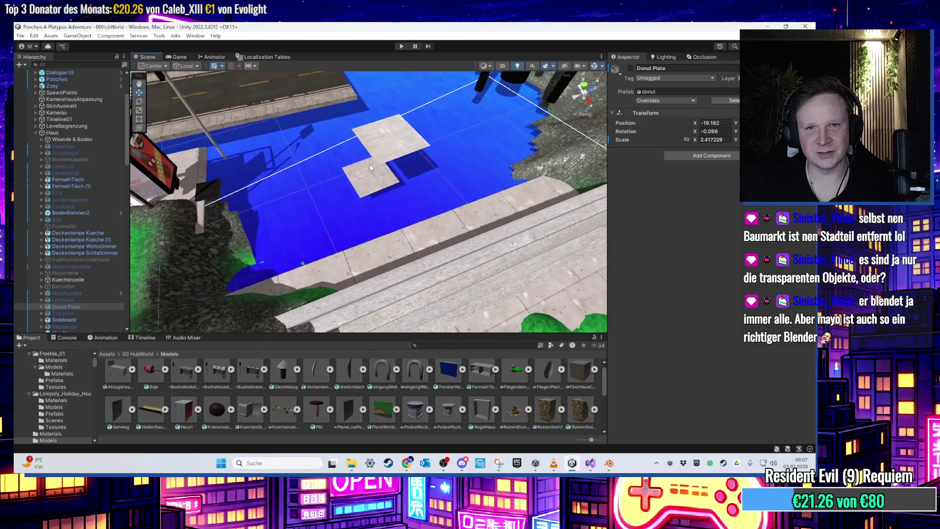
- Drag the Gehweg tile toward the stairs and raise it slightly
left_click(364, 168)
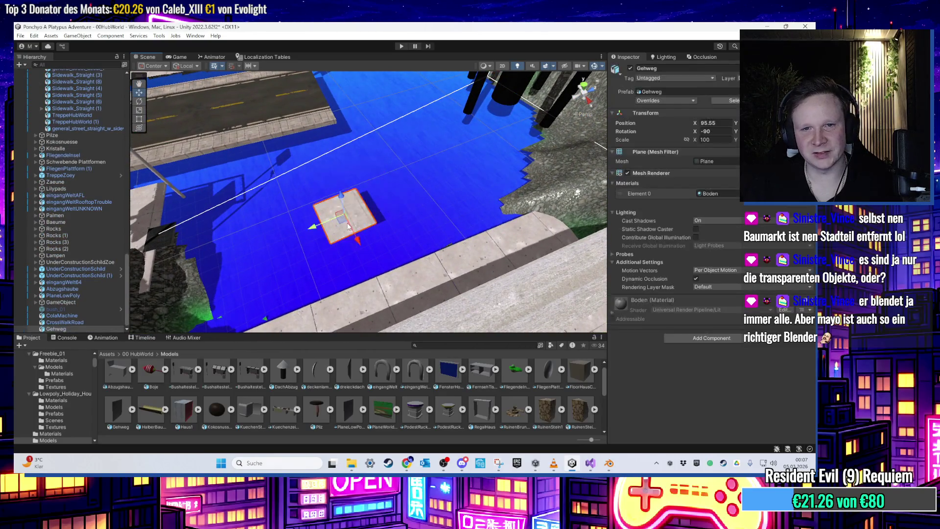
left_click(337, 206)
key("f")
mouse_move(335, 206)
left_mouse_down()
mouse_move(361, 210)
mouse_move(294, 220)
left_mouse_up()
left_click(217, 273)
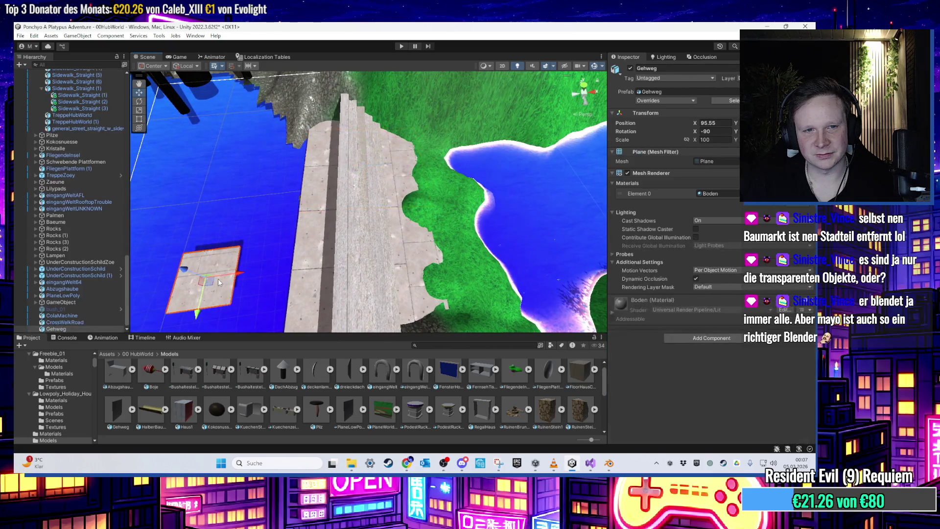
left_click_drag(218, 278, 261, 254)
key("f")
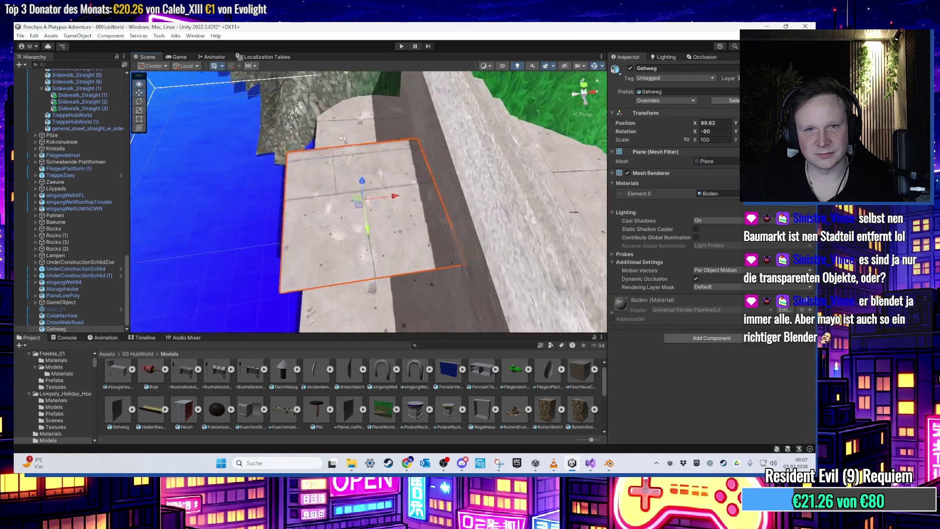
mouse_move(343, 191)
left_mouse_down()
mouse_move(349, 169)
mouse_move(321, 138)
mouse_move(339, 143)
mouse_move(385, 121)
mouse_move(398, 217)
mouse_move(378, 229)
mouse_move(361, 190)
mouse_move(292, 191)
mouse_move(376, 180)
left_mouse_up()
- Compare Gehweg's position with the TreppeHubWorld (1) staircase, leaving it at X 99.62
left_click(291, 192)
mouse_move(430, 165)
left_mouse_down()
mouse_move(283, 219)
mouse_move(148, 147)
left_mouse_up()
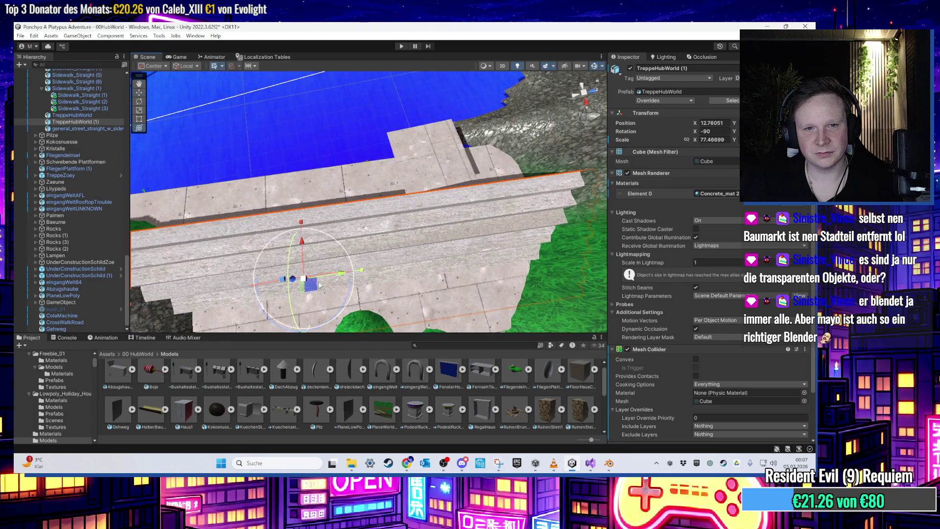
mouse_move(323, 320)
left_mouse_down()
mouse_move(348, 260)
mouse_move(474, 205)
mouse_move(427, 168)
left_mouse_up()
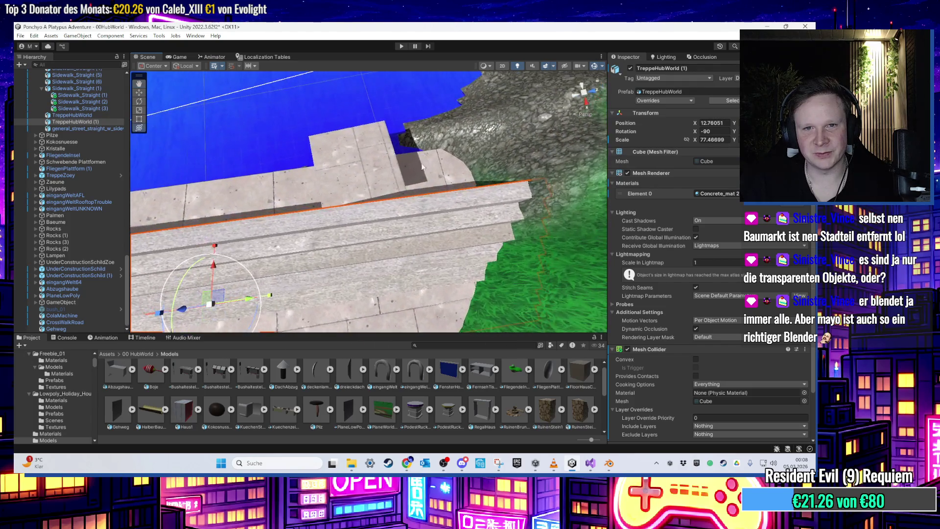
left_click(370, 165)
left_click(355, 245)
left_click(363, 160)
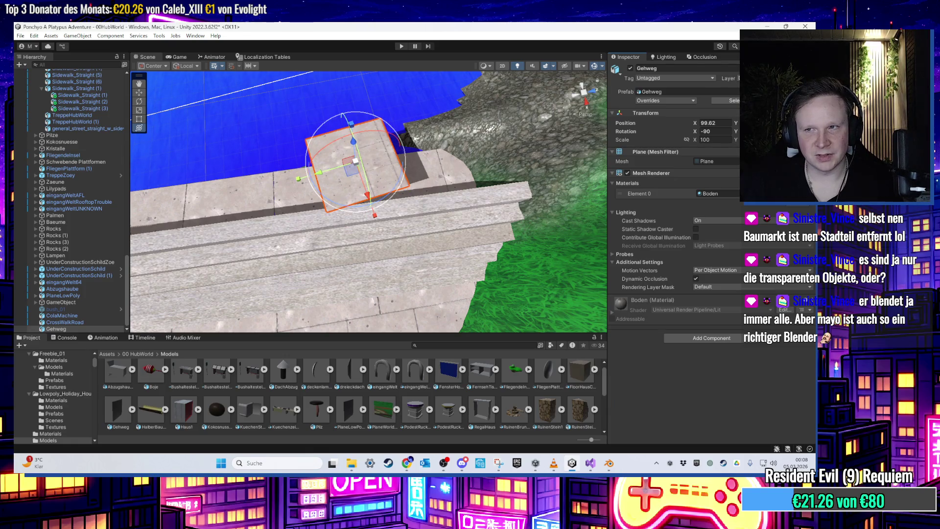
scroll(428, 214, "up", 3)
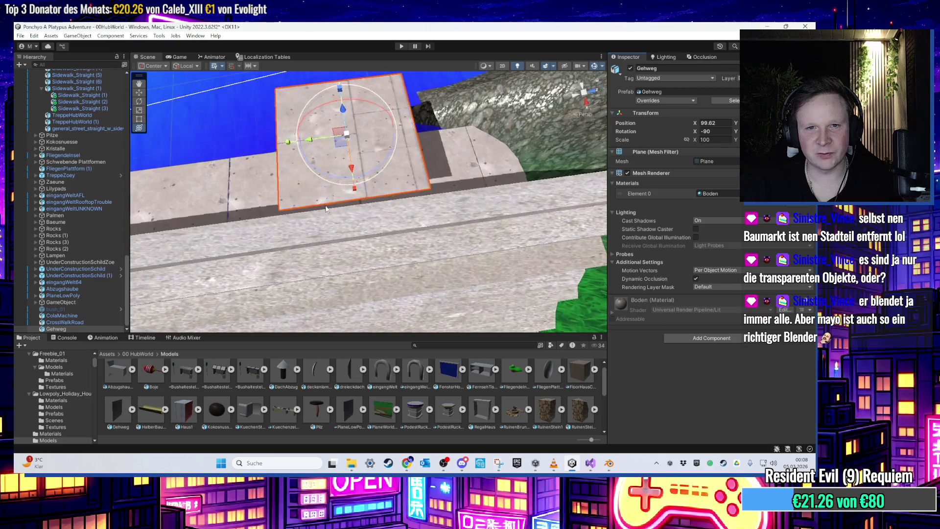
- Frame the Gehweg plane and drag it along X past the sidewalk end
left_click(335, 226)
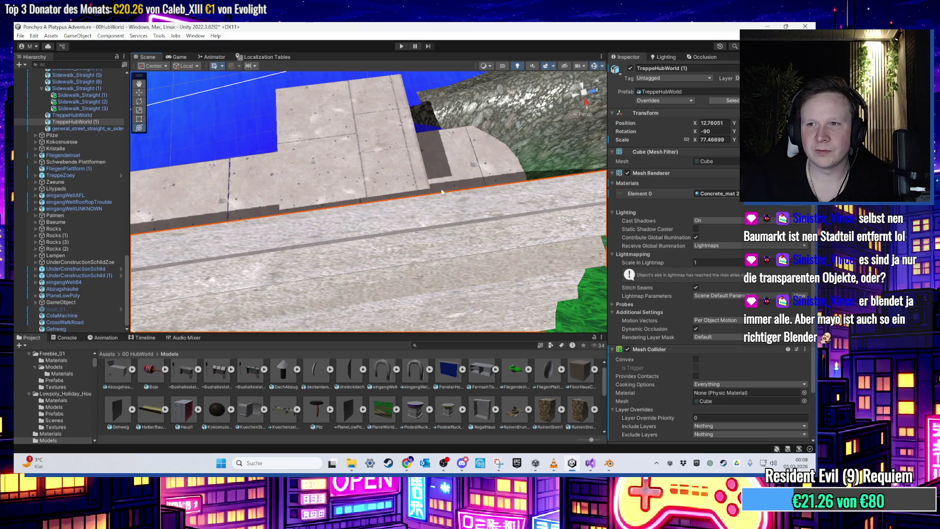
left_click(345, 167)
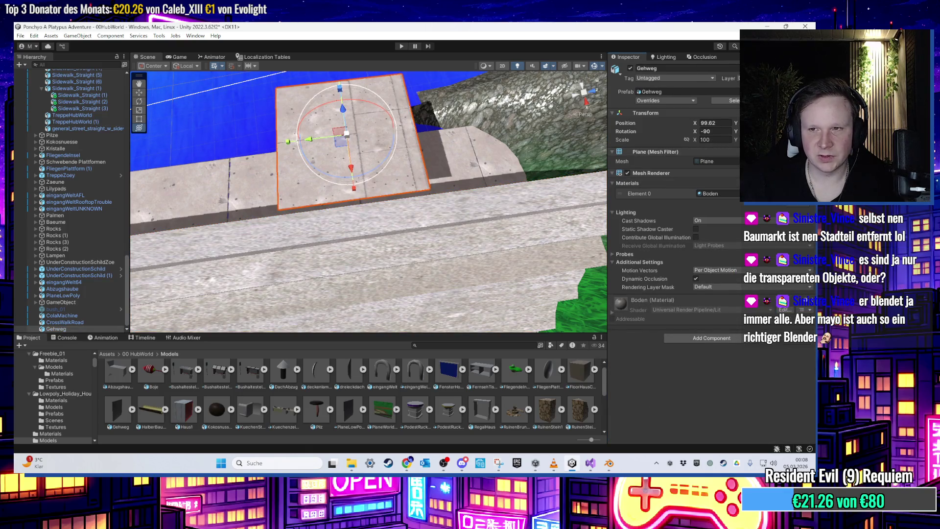
key("f")
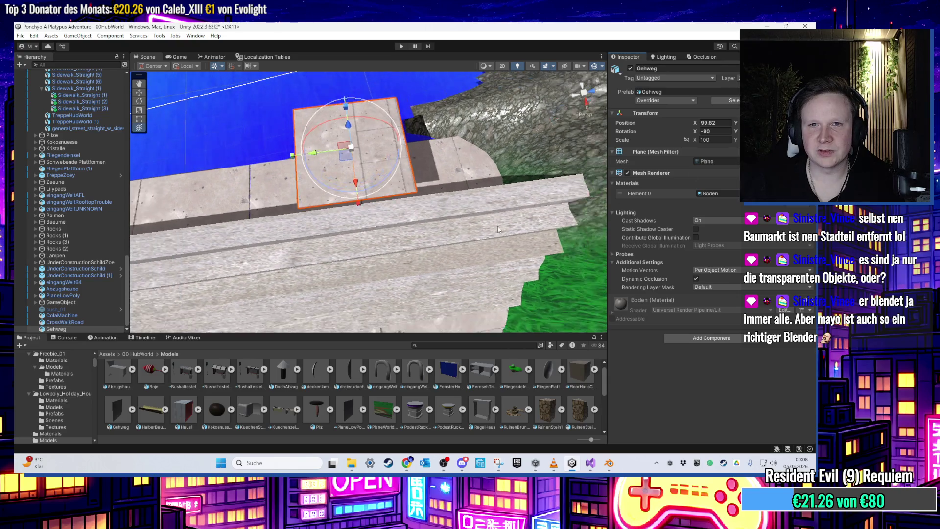
mouse_move(365, 213)
left_mouse_down()
mouse_move(524, 204)
mouse_move(535, 193)
mouse_move(529, 143)
left_mouse_up()
- Nudge Gehweg to X 99.99174 beside the staircase and switch to the universal transform tool
left_click(526, 241)
scroll(490, 226, "up", 3)
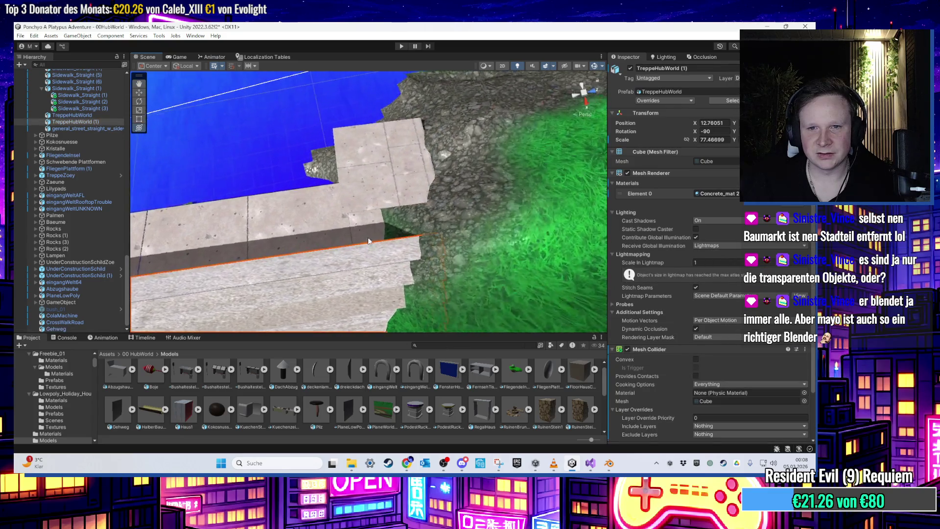
scroll(442, 213, "up", 2)
left_click(439, 199)
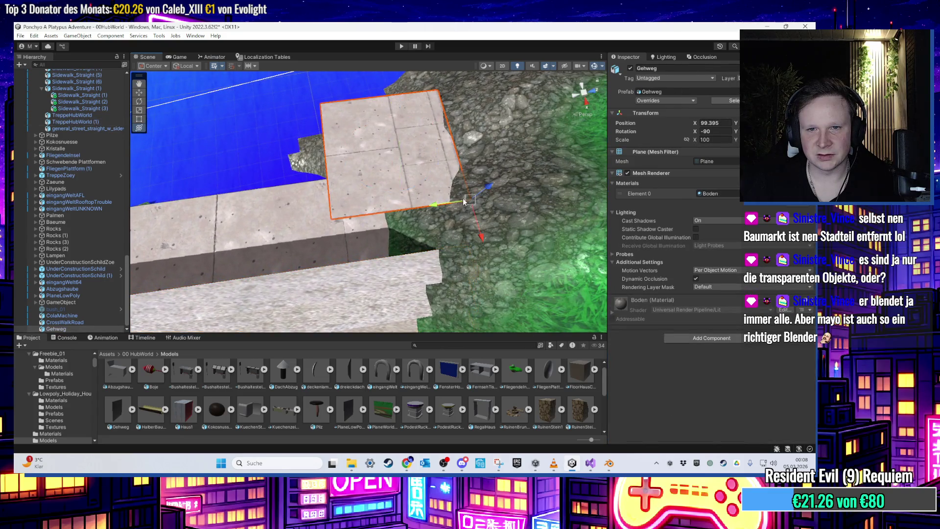
left_click_drag(462, 201, 476, 232)
key("y")
mouse_move(375, 159)
left_mouse_down()
mouse_move(455, 226)
mouse_move(369, 215)
mouse_move(325, 264)
left_mouse_up()
scroll(326, 267, "down", 5)
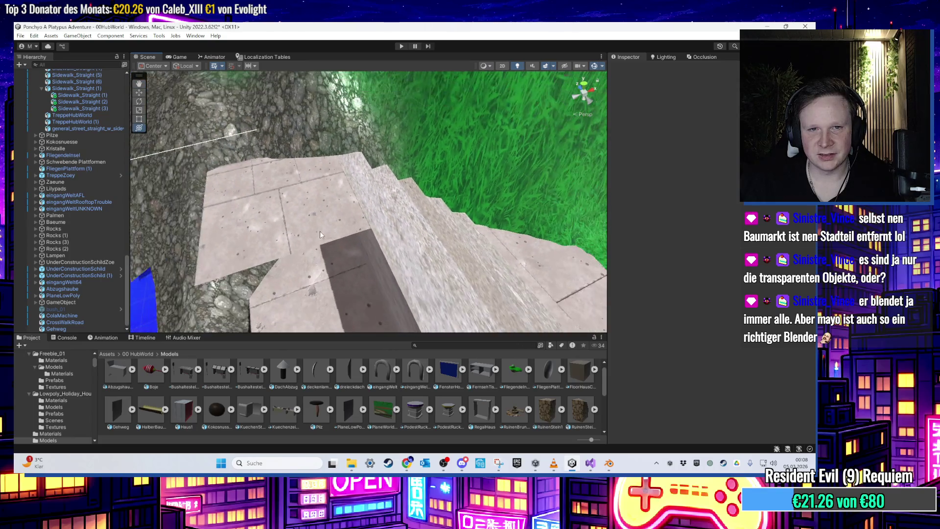
left_click(329, 208)
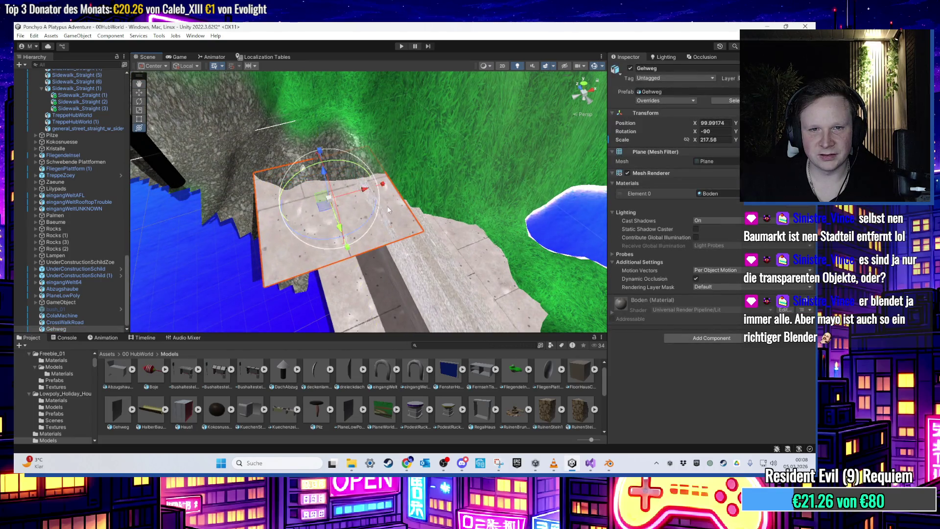
- Slide the original Gehweg plane toward the stairs and nudge it into place
scroll(390, 208, "up", 3)
mouse_move(315, 200)
left_mouse_down()
mouse_move(283, 241)
mouse_move(262, 245)
left_mouse_up()
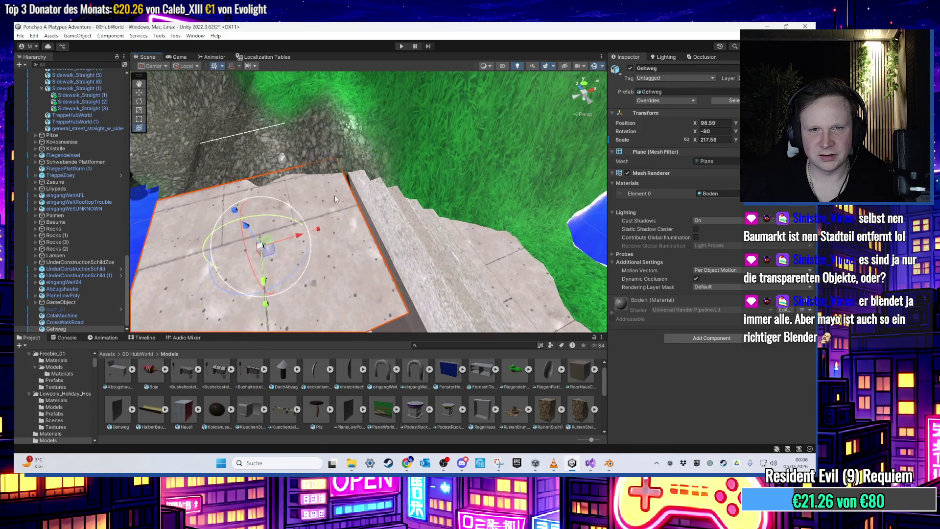
mouse_move(337, 162)
left_mouse_down()
mouse_move(425, 230)
mouse_move(345, 244)
mouse_move(445, 273)
mouse_move(442, 246)
mouse_move(414, 273)
mouse_move(420, 267)
left_mouse_up()
- Duplicate it as Gehweg (1), placed beside the original at X 98.28901
key("ctrl+d")
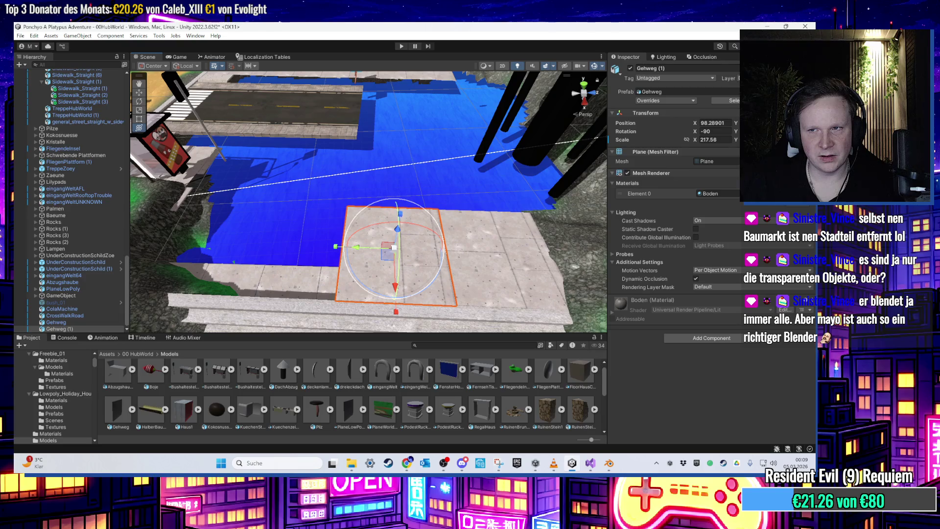
left_click_drag(542, 251, 420, 186)
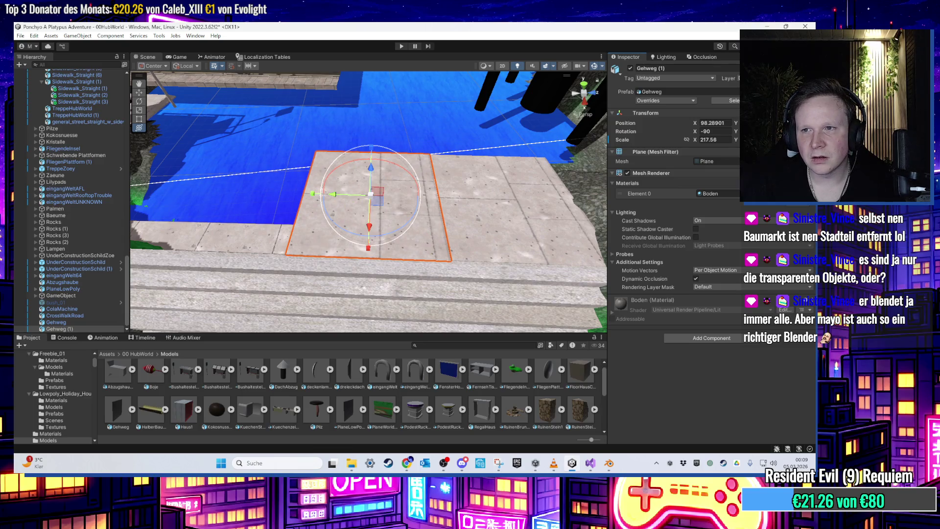
mouse_move(411, 298)
left_mouse_down()
mouse_move(414, 275)
mouse_move(420, 316)
left_mouse_up()
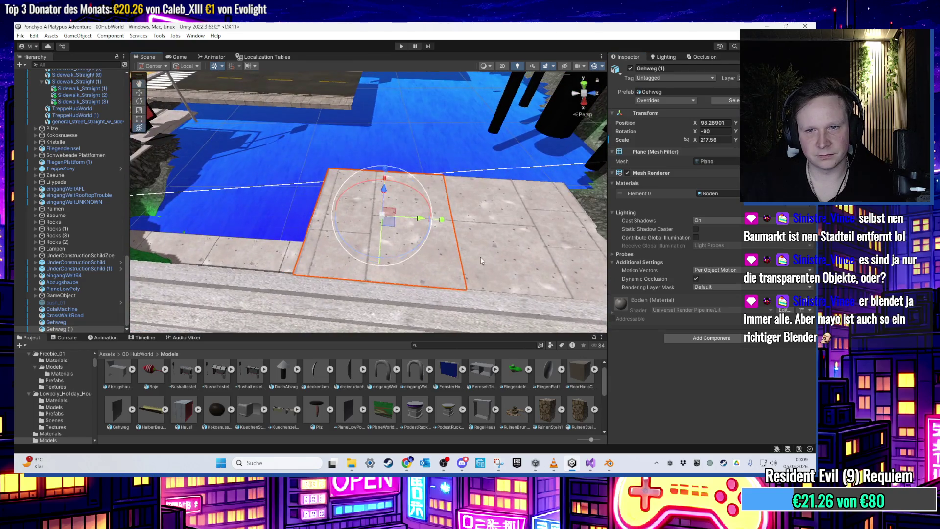
left_click_drag(476, 258, 482, 281)
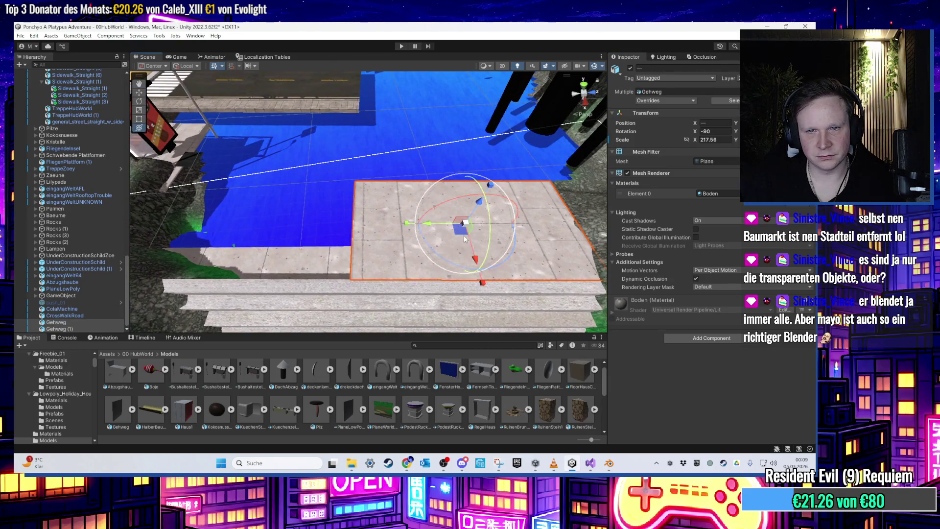
- Duplicate the Gehweg plane again and move the new copy to the left
key("ctrl+d")
left_click_drag(428, 223, 176, 224)
scroll(336, 222, "up", 2)
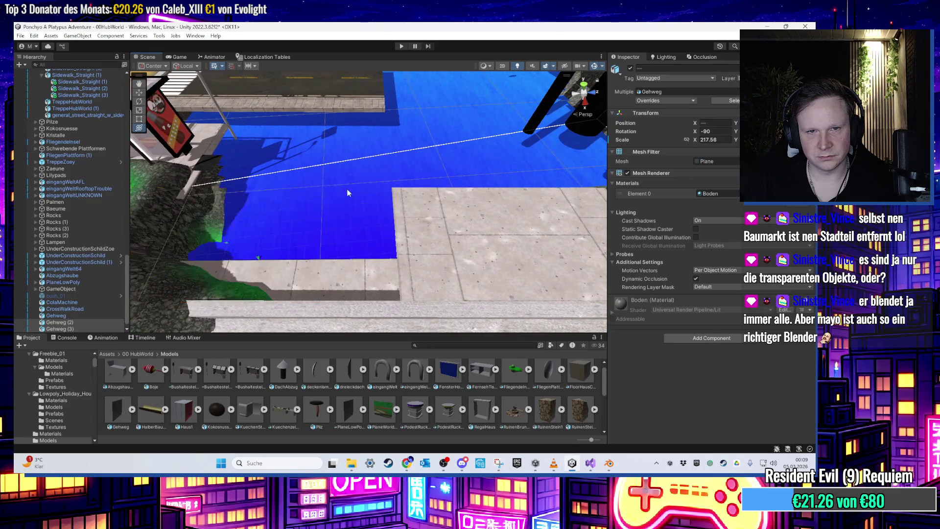
scroll(341, 192, "down", 2)
mouse_move(413, 237)
left_mouse_down()
mouse_move(396, 228)
mouse_move(308, 243)
left_mouse_up()
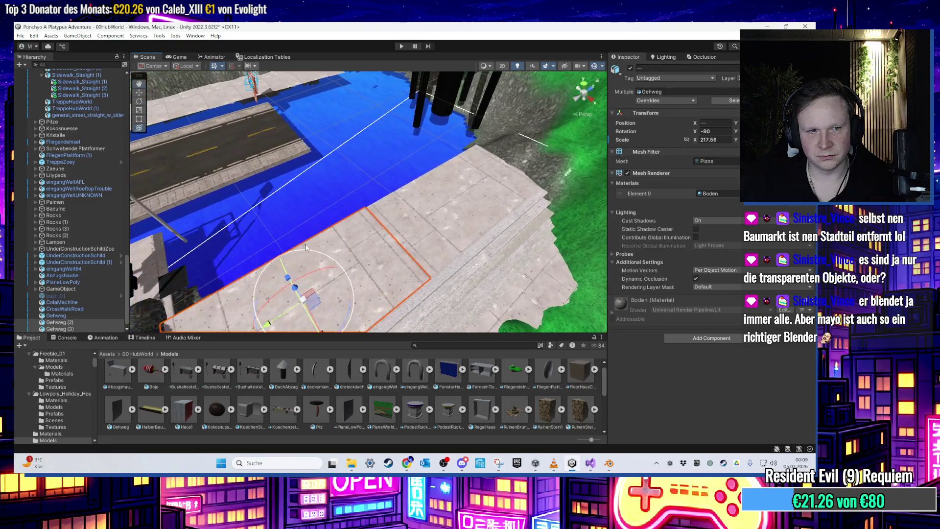
scroll(76, 313, "down", 1)
- Select all four Gehweg planes in the Hierarchy and check the paving by the bus stop
left_click(85, 309)
left_click(83, 316, "ctrl")
left_click(80, 322, "ctrl")
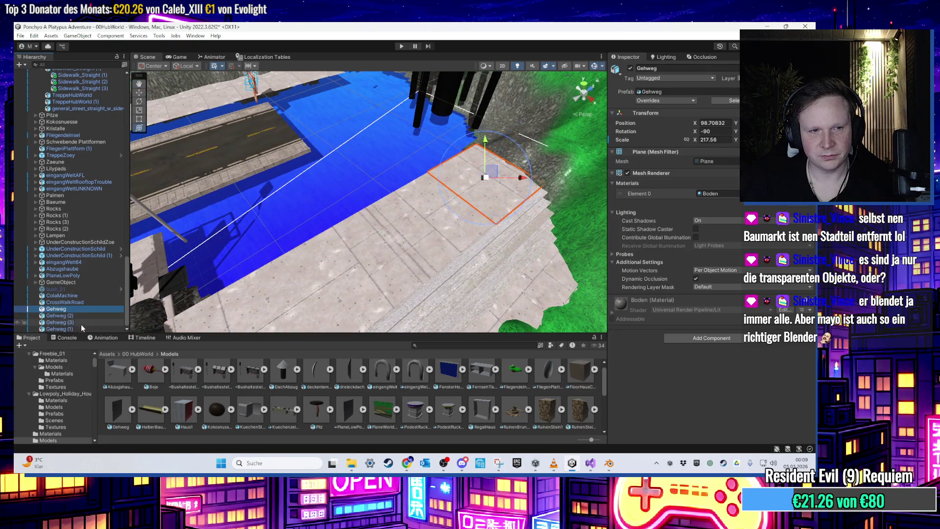
left_click(83, 329, "ctrl")
mouse_move(465, 225)
left_mouse_down()
mouse_move(471, 218)
mouse_move(451, 207)
mouse_move(459, 225)
mouse_move(301, 185)
left_mouse_up()
mouse_move(346, 295)
left_mouse_down()
mouse_move(324, 272)
mouse_move(486, 245)
mouse_move(237, 235)
mouse_move(300, 202)
mouse_move(289, 222)
mouse_move(404, 234)
mouse_move(424, 252)
mouse_move(379, 240)
mouse_move(370, 222)
mouse_move(363, 266)
mouse_move(381, 261)
mouse_move(342, 232)
mouse_move(421, 262)
mouse_move(363, 270)
mouse_move(377, 266)
mouse_move(254, 195)
mouse_move(327, 251)
mouse_move(395, 203)
mouse_move(382, 202)
mouse_move(389, 183)
mouse_move(362, 216)
mouse_move(320, 236)
mouse_move(362, 252)
mouse_move(308, 257)
mouse_move(283, 258)
mouse_move(327, 233)
mouse_move(484, 185)
mouse_move(436, 219)
mouse_move(437, 207)
mouse_move(421, 198)
left_mouse_up()
scroll(420, 261, "up", 2)
left_click(420, 261)
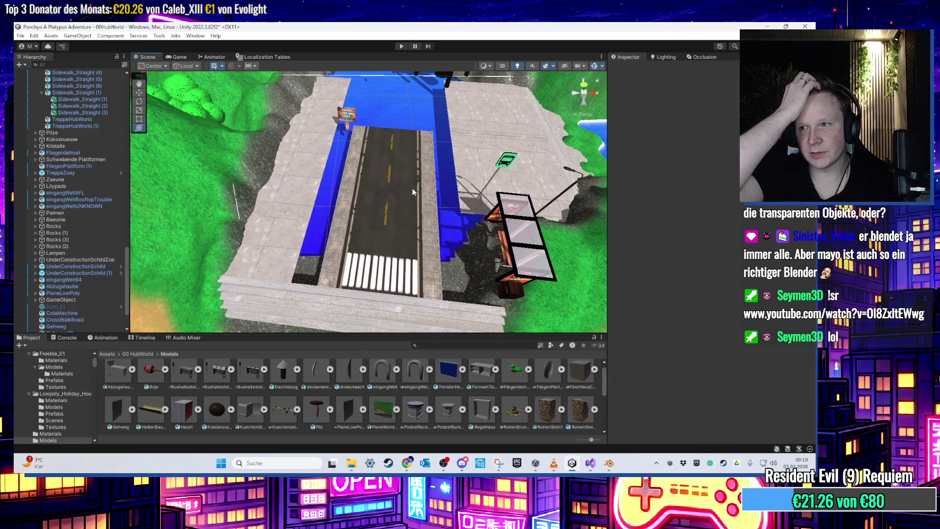
- Delete three old pavement tiles, including Sidewalk_Straight (6)
left_click(229, 230)
key("Delete")
left_click(318, 187)
key("Delete")
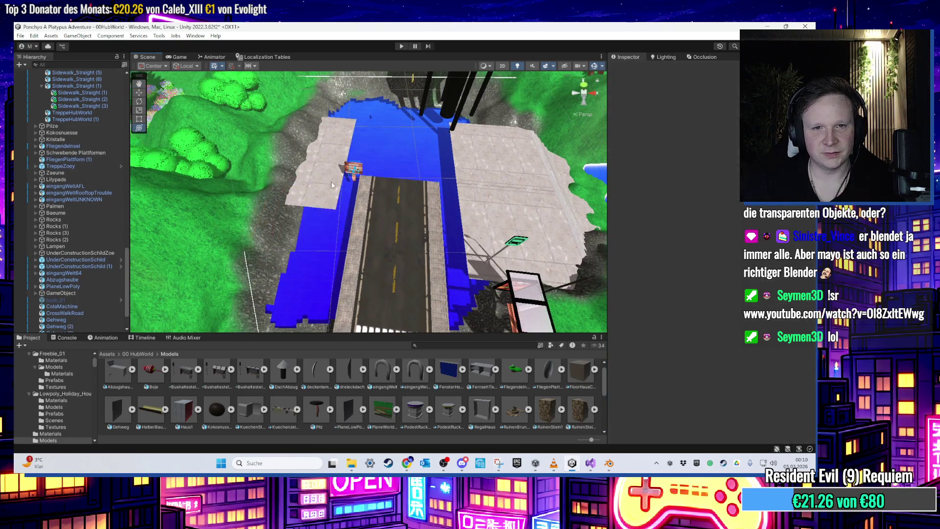
left_click(323, 161)
key("Delete")
- Select Gehweg and Gehweg (2) through Gehweg (7), and frame them in the view
left_click(440, 184)
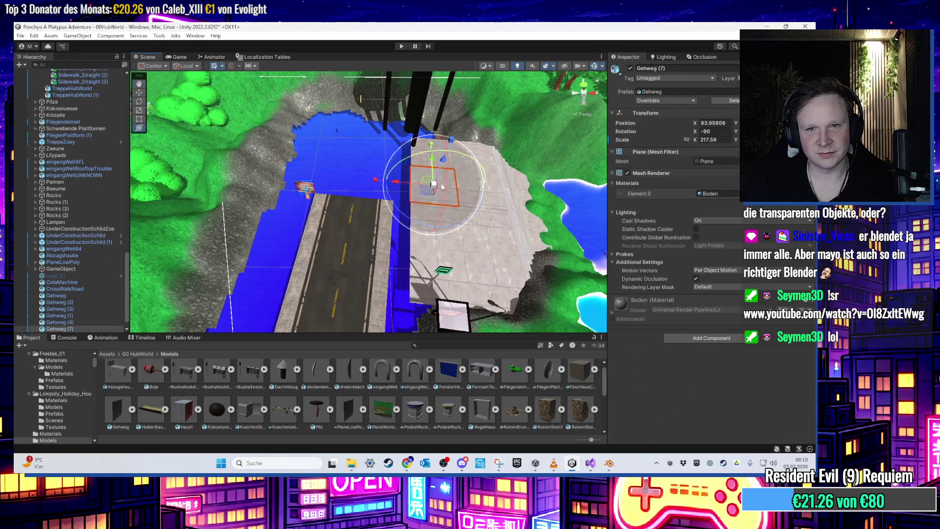
scroll(82, 243, "down", 1)
left_click(77, 302, "shift")
left_click(76, 310, "shift")
left_click(77, 316, "shift")
left_click(77, 322, "shift")
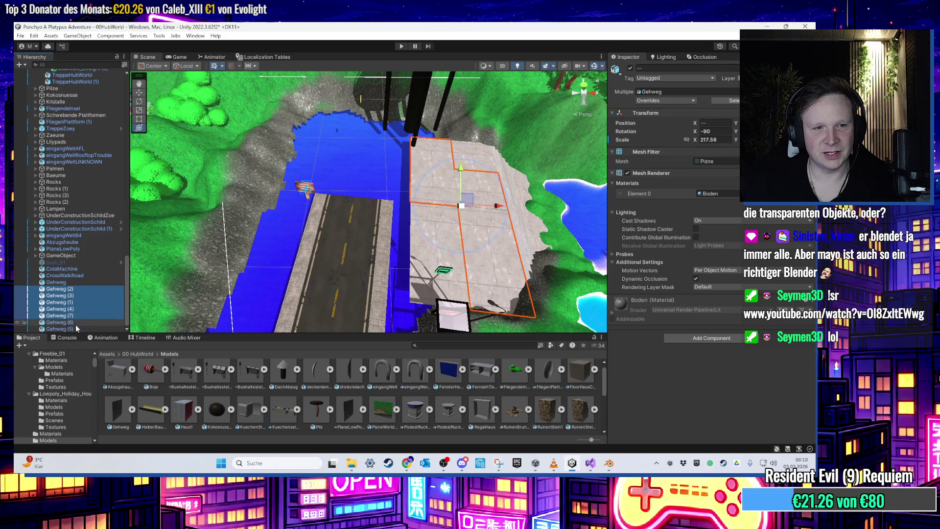
left_click(78, 328, "shift")
key("f")
left_click(74, 283, "shift")
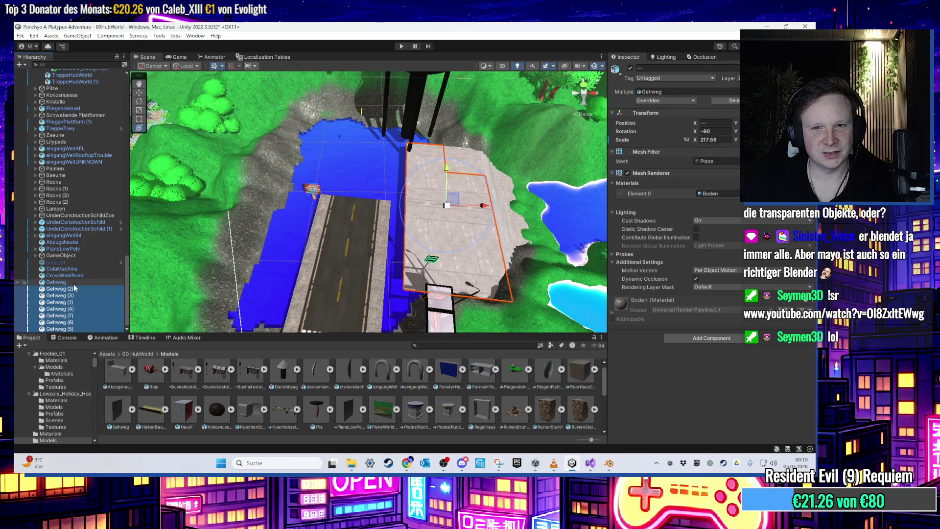
key("f")
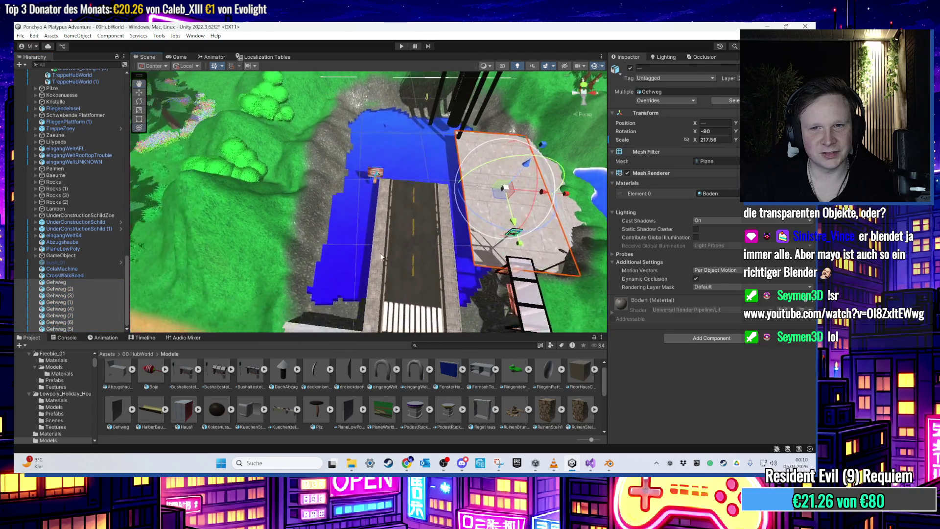
- Reselect Gehweg together with Gehweg (2) and Gehweg (3), and frame them
left_click(76, 287)
left_click(75, 283, "shift")
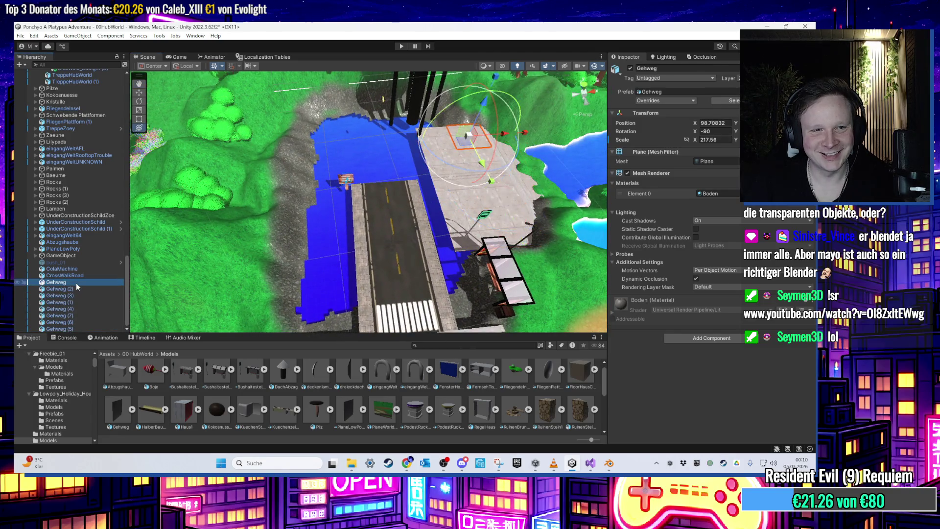
left_click(74, 288, "ctrl")
left_click(70, 296, "ctrl")
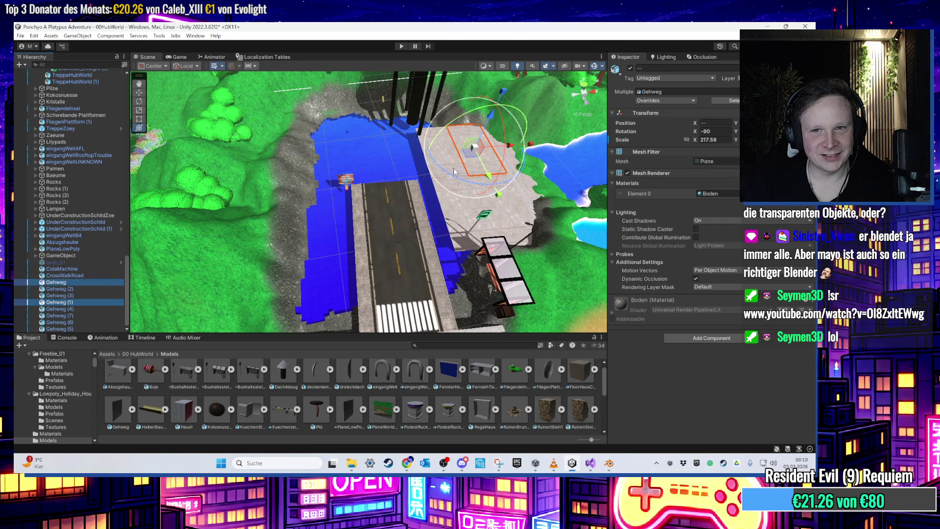
key("f")
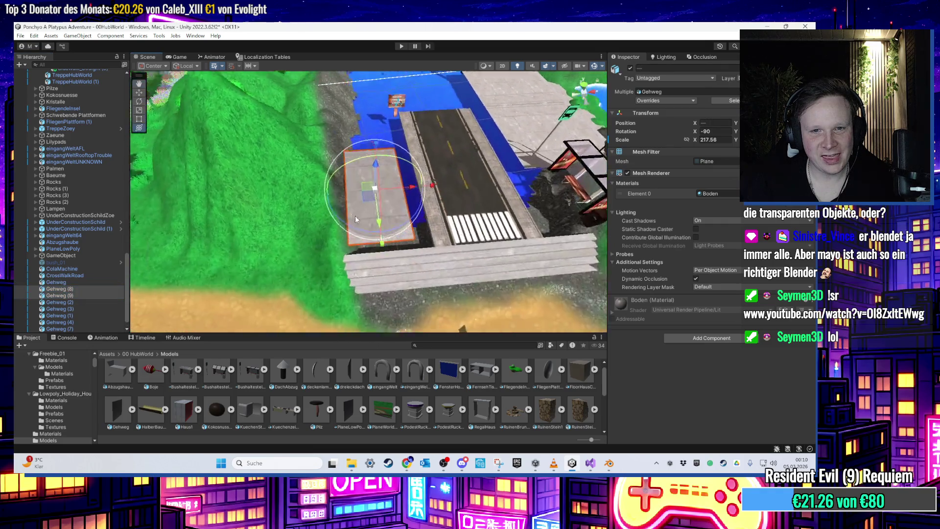
scroll(395, 202, "up", 10)
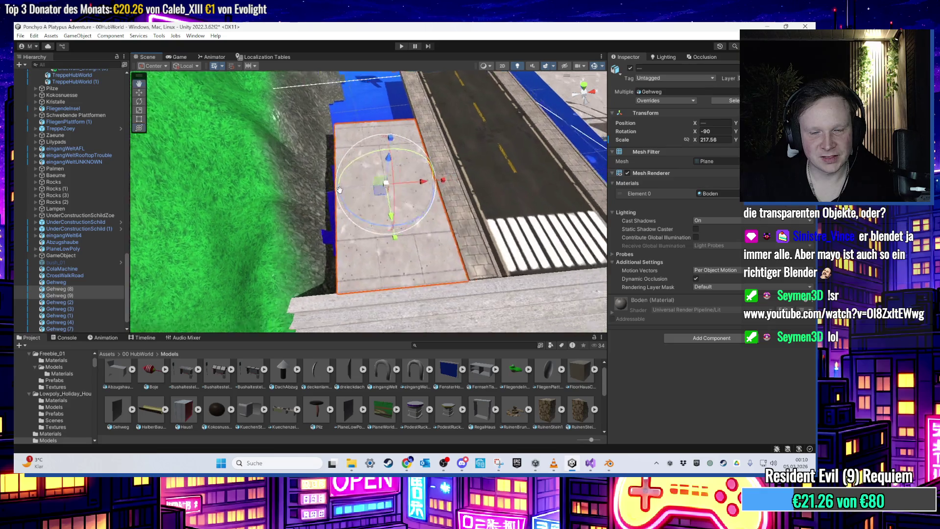
scroll(382, 273, "up", 3)
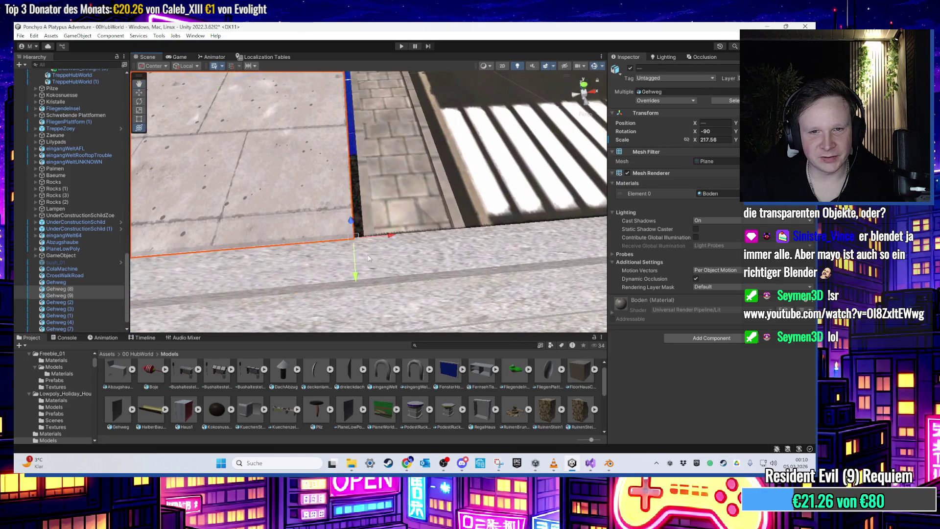
key("f")
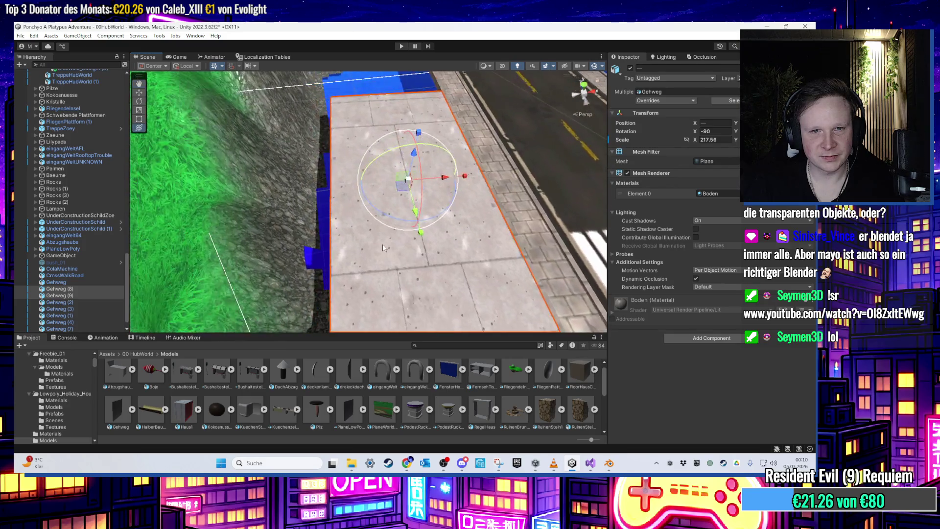
- Widen the selected sidewalk planes to X scale 306.0199 and frame the pavement
mouse_move(465, 182)
left_mouse_down()
mouse_move(442, 290)
mouse_move(593, 263)
mouse_move(356, 160)
mouse_move(506, 193)
mouse_move(508, 226)
mouse_move(563, 254)
mouse_move(331, 230)
mouse_move(378, 209)
mouse_move(284, 227)
mouse_move(323, 232)
mouse_move(368, 207)
mouse_move(404, 216)
mouse_move(354, 206)
mouse_move(342, 207)
mouse_move(357, 240)
mouse_move(262, 226)
left_mouse_up()
key("f")
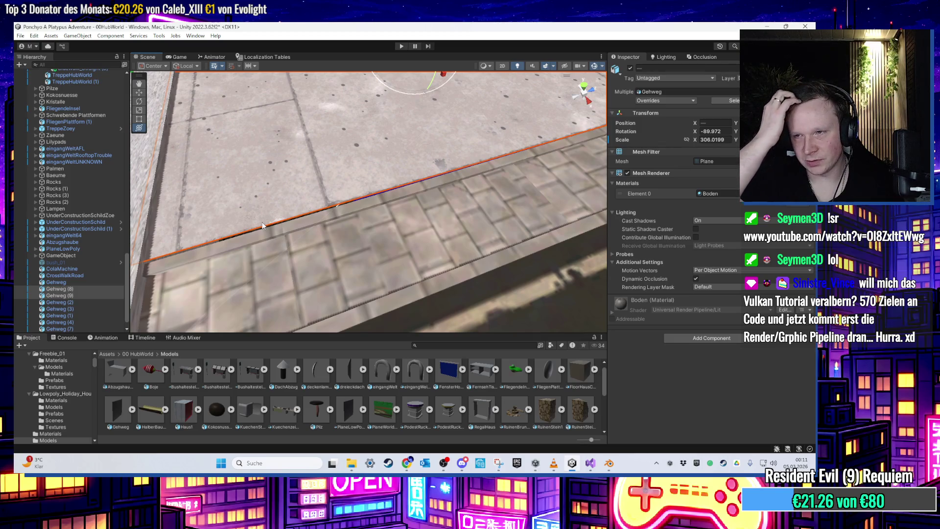
mouse_move(261, 226)
left_mouse_down()
mouse_move(409, 199)
mouse_move(416, 218)
mouse_move(437, 189)
mouse_move(355, 219)
mouse_move(340, 247)
mouse_move(341, 283)
left_mouse_up()
mouse_move(400, 198)
left_mouse_down()
mouse_move(407, 233)
mouse_move(294, 182)
mouse_move(266, 212)
mouse_move(353, 299)
mouse_move(359, 285)
mouse_move(302, 315)
left_mouse_up()
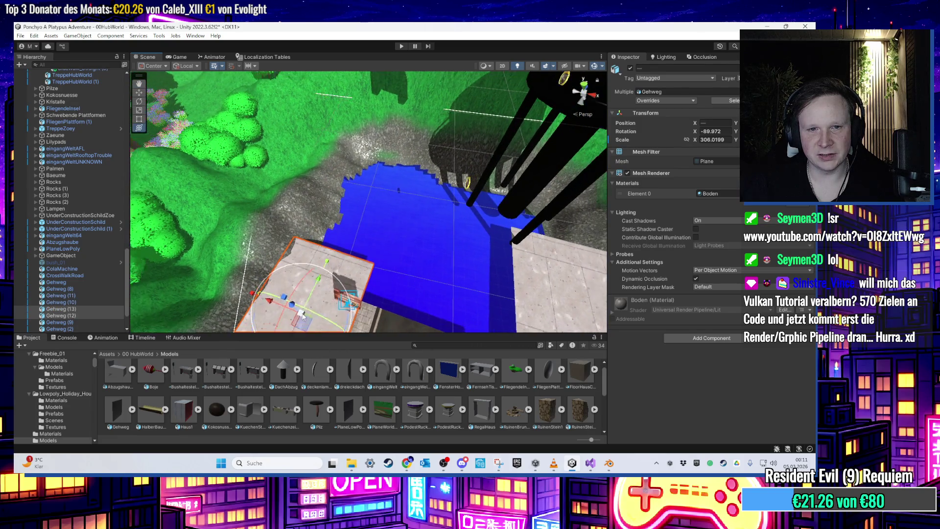
- Select the tile Gehweg (14) and nudge it slightly along X
key("f")
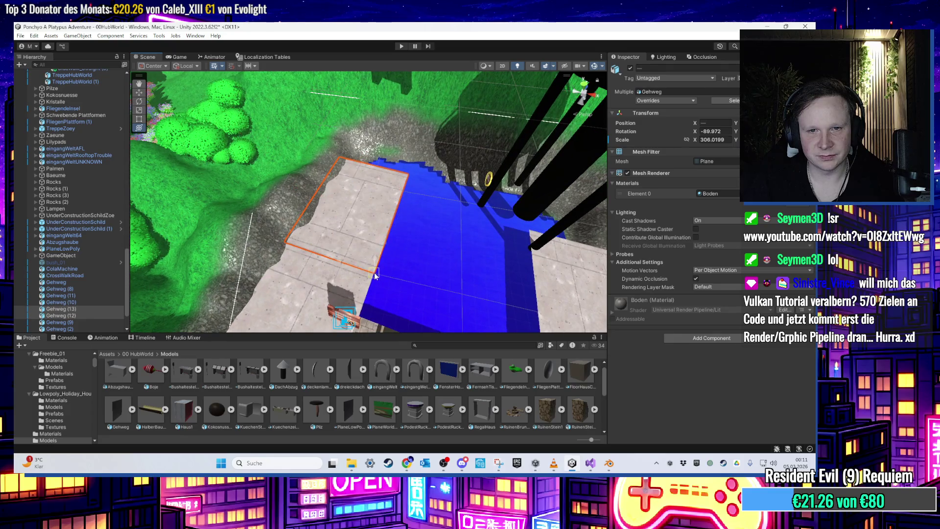
left_click_drag(379, 268, 401, 208)
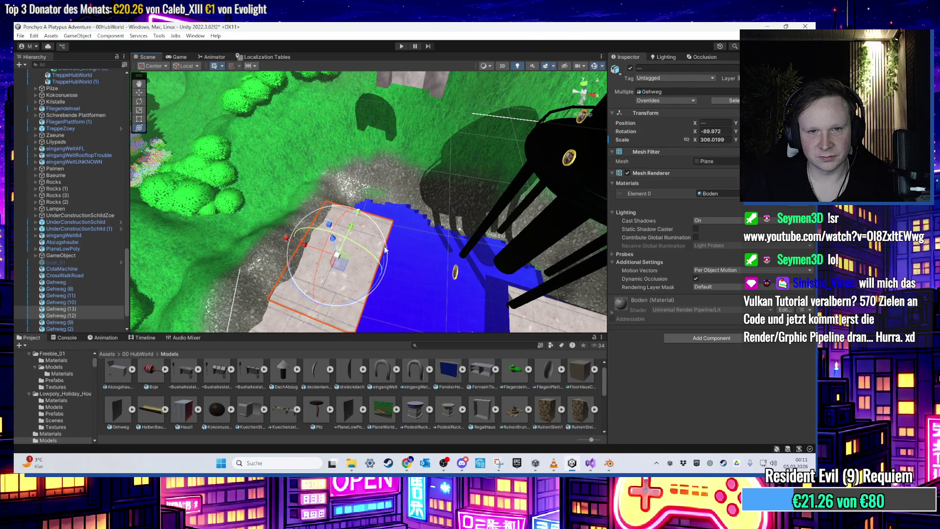
left_click_drag(387, 248, 330, 292)
left_click(330, 291)
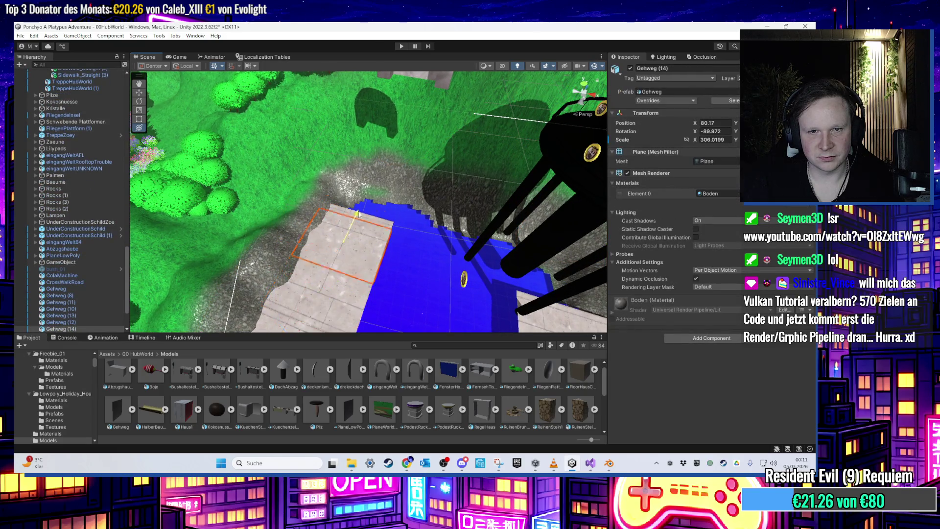
key("f")
mouse_move(364, 198)
left_mouse_down()
mouse_move(371, 192)
mouse_move(407, 268)
mouse_move(399, 223)
mouse_move(586, 244)
left_mouse_up()
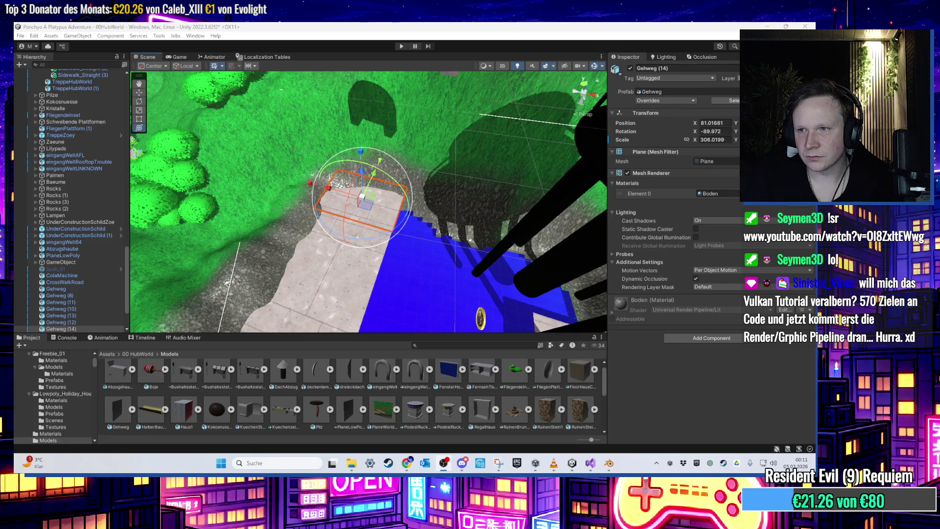
- Duplicate the sidewalk tile and shift the copy beside the path
scroll(475, 245, "down", 5)
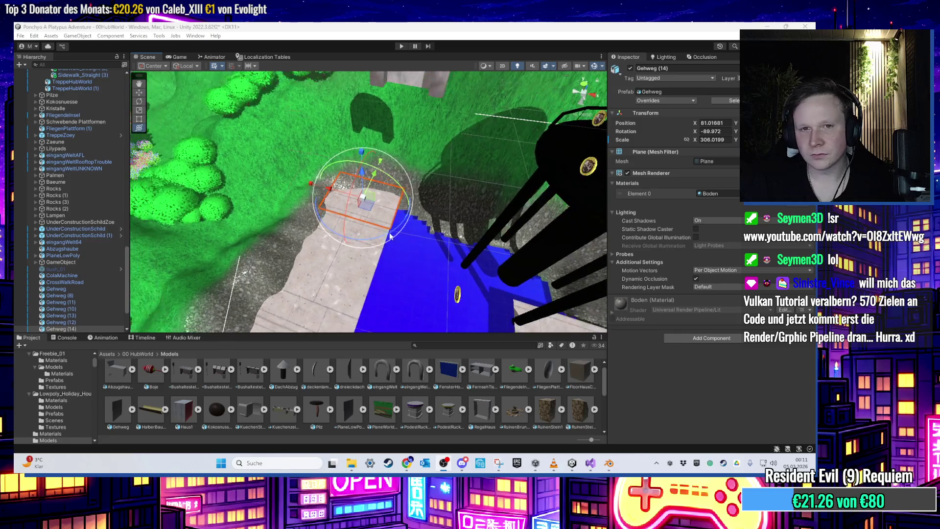
scroll(476, 247, "down", 5)
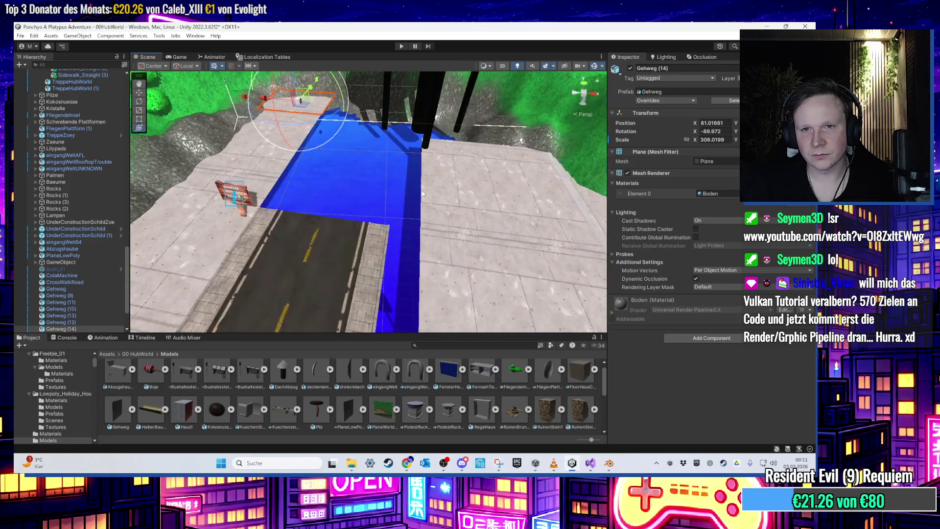
mouse_move(458, 206)
left_mouse_down()
mouse_move(392, 225)
mouse_move(372, 215)
mouse_move(489, 180)
mouse_move(336, 226)
left_mouse_up()
key("ctrl+d")
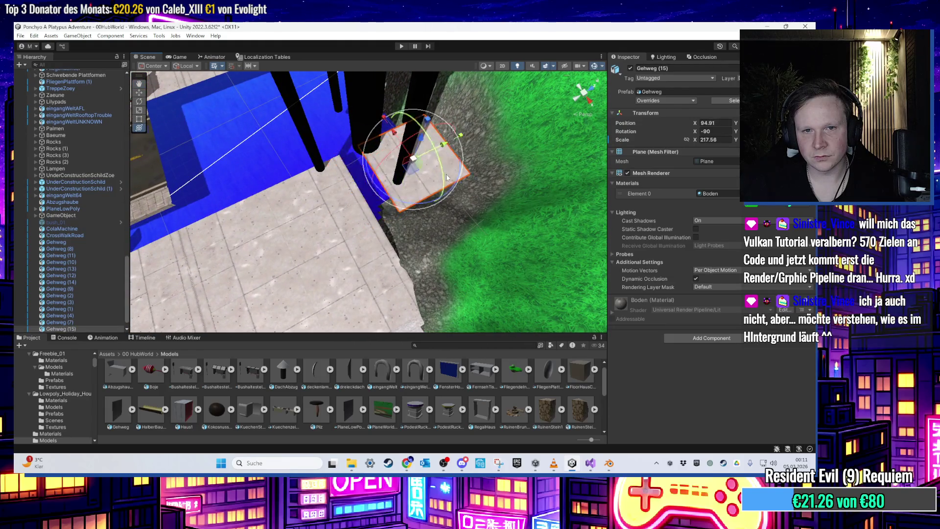
left_click_drag(451, 177, 405, 210)
- Slide a Gehweg tile to line up its edge, then select Gehweg (4) and Gehweg (17)
mouse_move(337, 151)
left_mouse_down()
mouse_move(343, 221)
mouse_move(313, 239)
mouse_move(230, 255)
left_mouse_up()
left_click(313, 239)
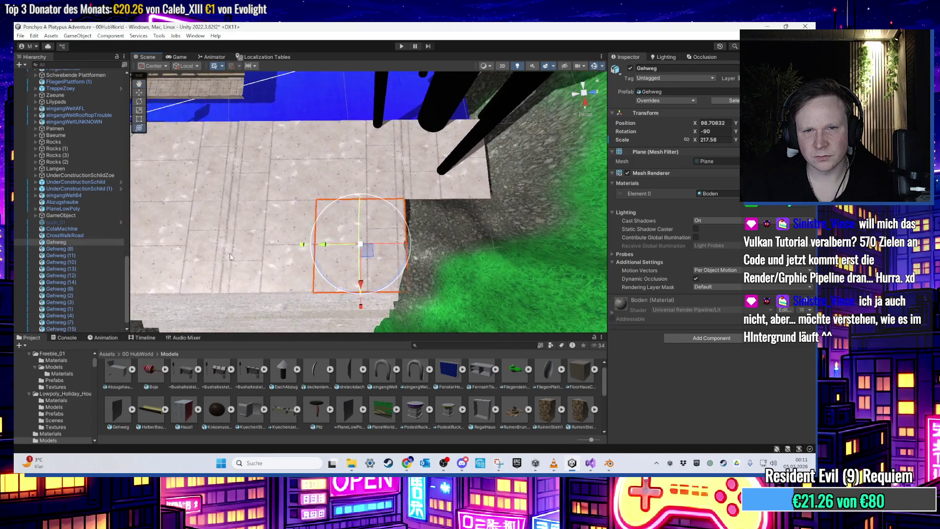
mouse_move(510, 255)
left_mouse_down()
mouse_move(482, 241)
mouse_move(437, 273)
mouse_move(411, 206)
mouse_move(338, 206)
left_mouse_up()
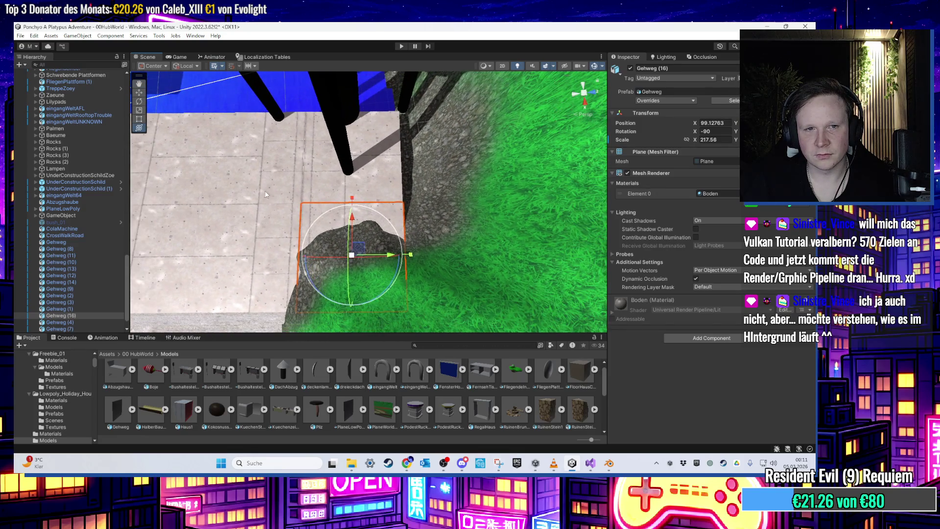
left_click(251, 234)
left_click(235, 230, "ctrl")
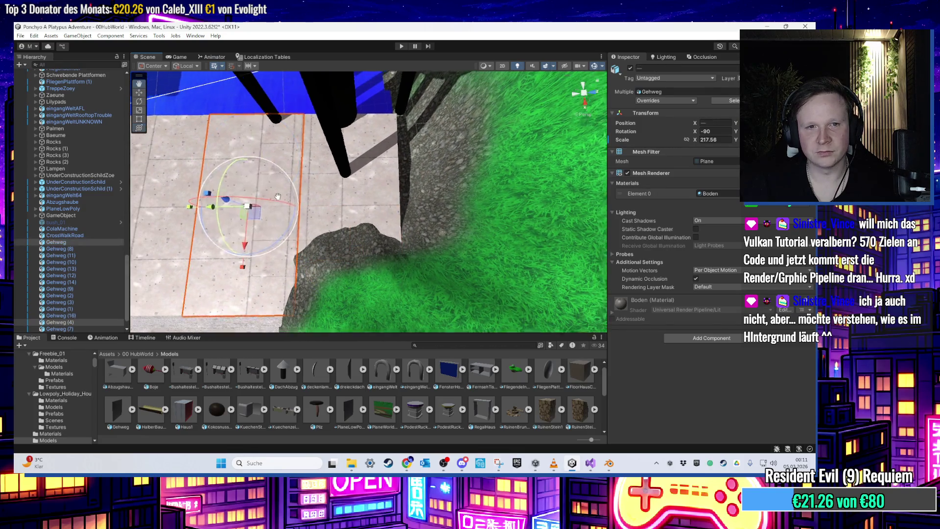
mouse_move(254, 223)
left_mouse_down()
mouse_move(407, 187)
mouse_move(382, 195)
mouse_move(387, 181)
mouse_move(509, 148)
mouse_move(470, 197)
mouse_move(448, 200)
left_mouse_up()
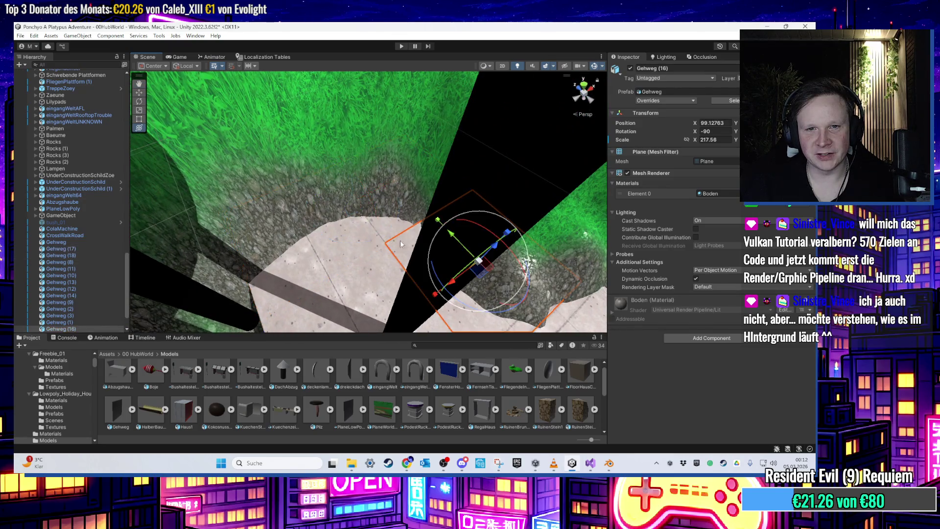
left_click(390, 227)
mouse_move(390, 227)
left_mouse_down()
mouse_move(300, 254)
mouse_move(377, 205)
mouse_move(389, 225)
mouse_move(445, 209)
mouse_move(343, 206)
mouse_move(327, 226)
mouse_move(490, 183)
mouse_move(440, 163)
mouse_move(539, 101)
mouse_move(408, 132)
mouse_move(468, 181)
mouse_move(311, 196)
mouse_move(537, 214)
mouse_move(357, 201)
left_mouse_up()
scroll(446, 209, "up", 3)
- Select Gehweg (6) and the tile beside the bus stop, closing in on the bench
left_click(409, 131)
left_click(409, 130, "shift")
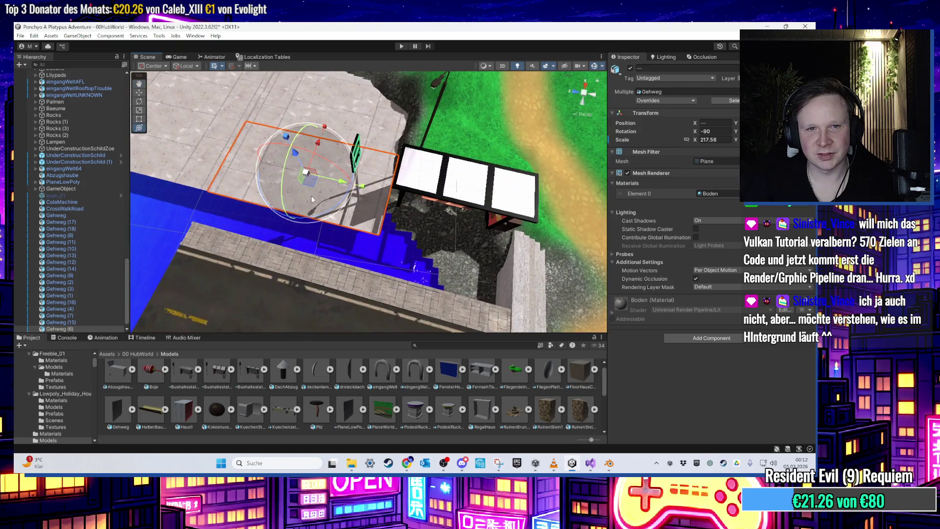
left_click(360, 187, "shift")
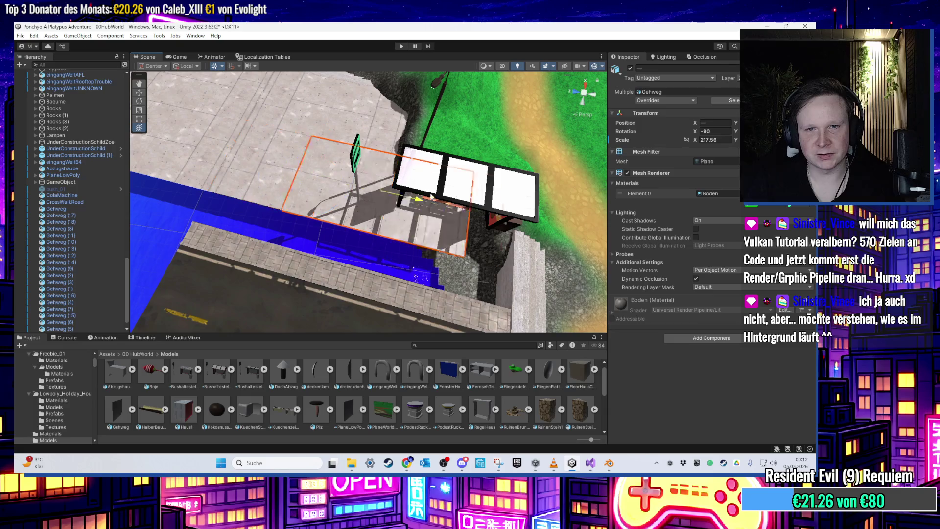
left_click_drag(523, 219, 382, 251)
mouse_move(458, 221)
left_mouse_down()
mouse_move(494, 198)
mouse_move(415, 171)
left_mouse_up()
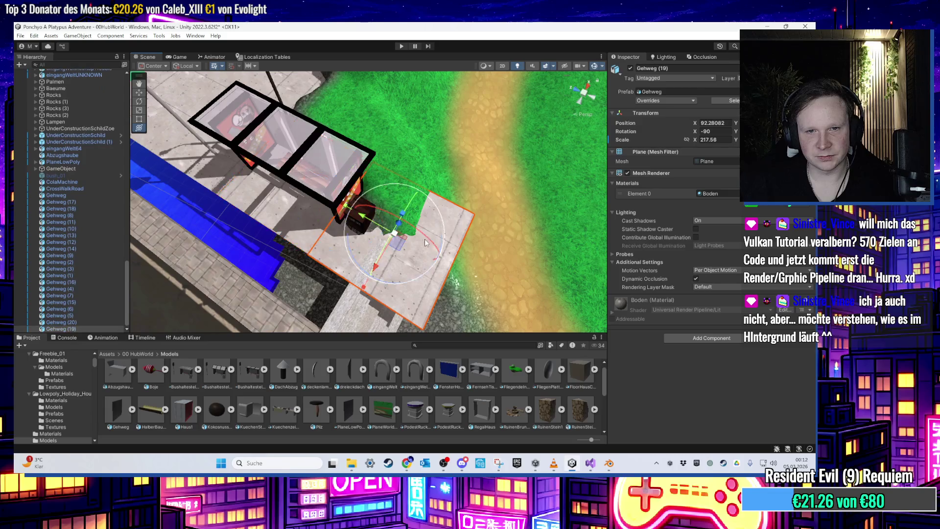
mouse_move(431, 235)
left_mouse_down()
mouse_move(420, 184)
mouse_move(409, 206)
mouse_move(405, 184)
mouse_move(420, 180)
left_mouse_up()
- Nudge Gehweg (20) along X to 92.81571 under the bus stop bench
left_click(409, 206)
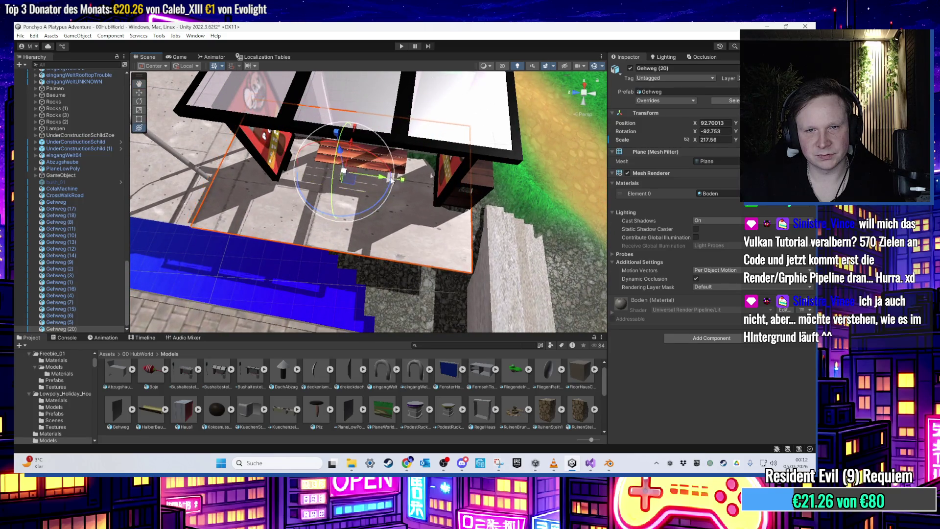
mouse_move(407, 178)
left_mouse_down()
mouse_move(316, 103)
mouse_move(358, 112)
mouse_move(474, 258)
left_mouse_up()
left_click_drag(413, 229, 421, 208)
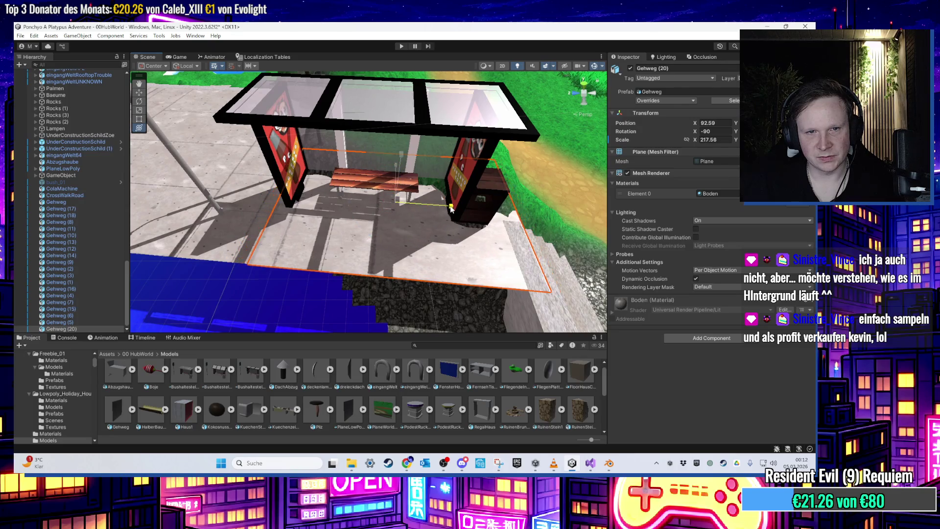
left_click_drag(450, 208, 315, 286)
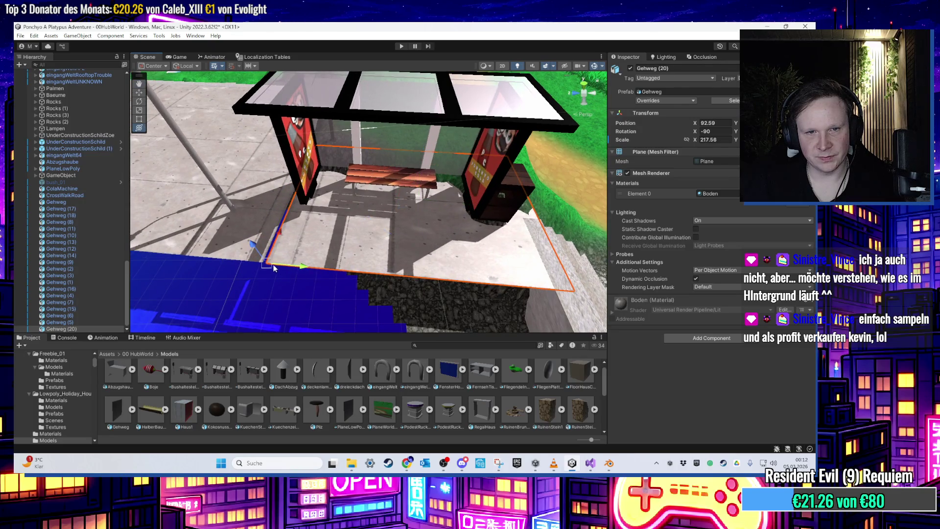
mouse_move(266, 262)
left_mouse_down()
mouse_move(409, 205)
mouse_move(312, 145)
mouse_move(364, 231)
mouse_move(336, 223)
left_mouse_up()
left_click(337, 223)
key("f")
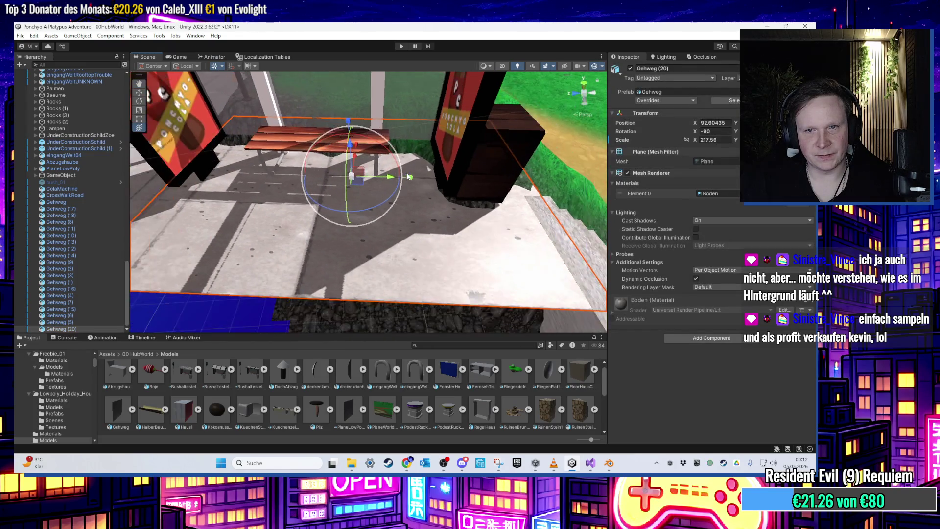
mouse_move(410, 178)
left_mouse_down()
mouse_move(301, 278)
mouse_move(359, 97)
mouse_move(459, 190)
mouse_move(500, 160)
mouse_move(289, 234)
mouse_move(528, 195)
mouse_move(430, 142)
mouse_move(452, 163)
mouse_move(442, 195)
left_mouse_up()
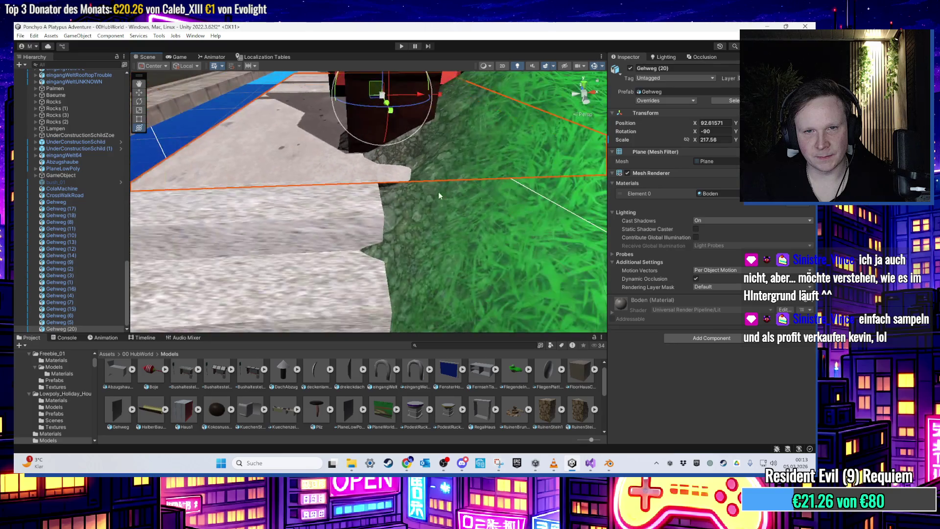
- Slide the Gehweg (6) tile along X toward the bus stop, to X 93.11944
left_click(352, 218)
key("f")
mouse_move(478, 240)
left_mouse_down()
mouse_move(484, 249)
mouse_move(440, 240)
left_mouse_up()
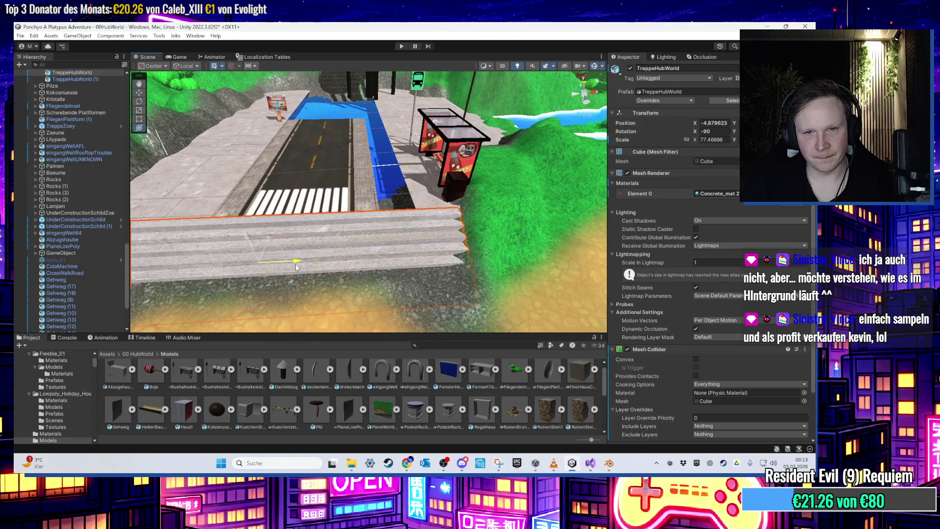
mouse_move(298, 266)
left_mouse_down()
mouse_move(363, 239)
mouse_move(347, 104)
mouse_move(367, 265)
mouse_move(408, 262)
mouse_move(430, 219)
mouse_move(401, 294)
mouse_move(395, 239)
left_mouse_up()
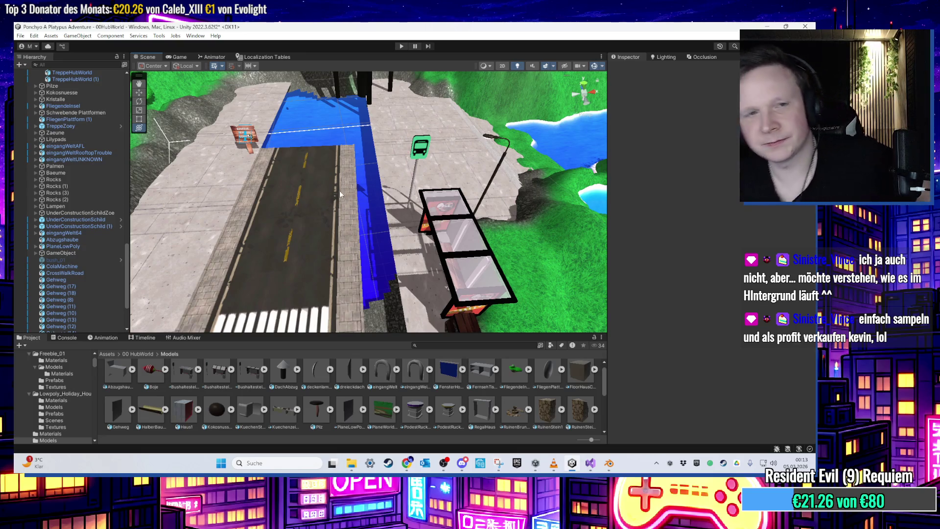
mouse_move(344, 190)
left_mouse_down()
mouse_move(389, 188)
mouse_move(350, 142)
left_mouse_up()
left_click(440, 206)
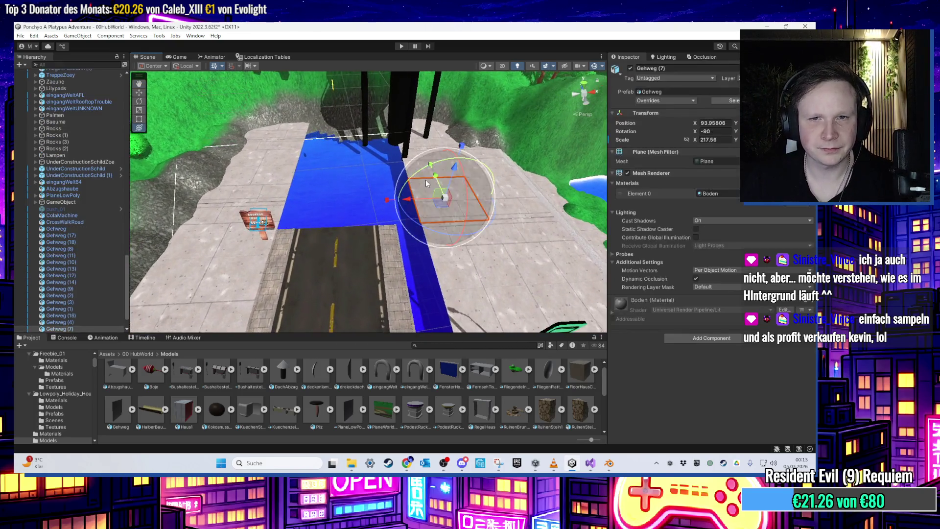
left_click_drag(404, 240, 425, 192)
left_click(425, 191)
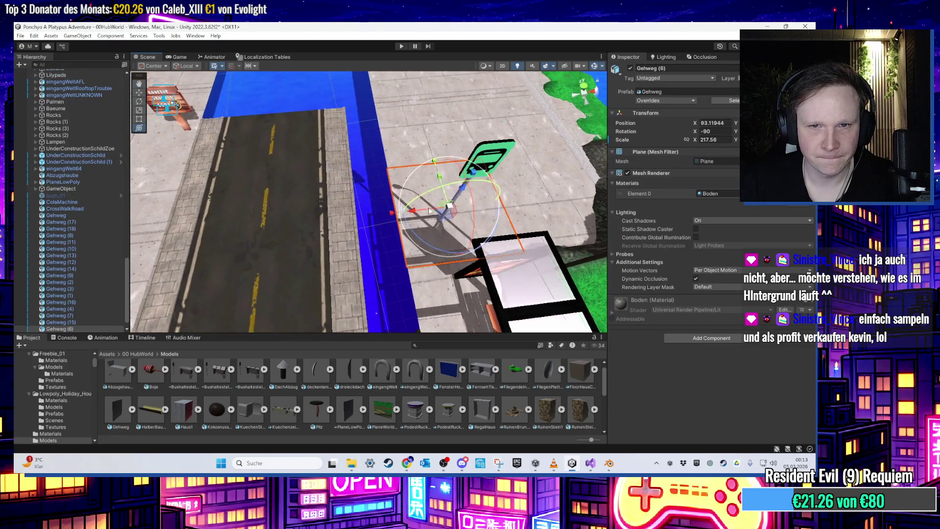
mouse_move(317, 228)
left_mouse_down()
mouse_move(384, 219)
mouse_move(387, 208)
mouse_move(351, 201)
mouse_move(559, 163)
mouse_move(392, 225)
mouse_move(380, 162)
mouse_move(426, 167)
mouse_move(400, 160)
left_mouse_up()
- Raise the CrossWalkRoad slightly along Y relative to the pavement
left_click(400, 160)
mouse_move(344, 101)
left_mouse_down()
mouse_move(468, 168)
mouse_move(410, 209)
mouse_move(465, 186)
mouse_move(533, 114)
mouse_move(518, 51)
left_mouse_up()
left_click(442, 155)
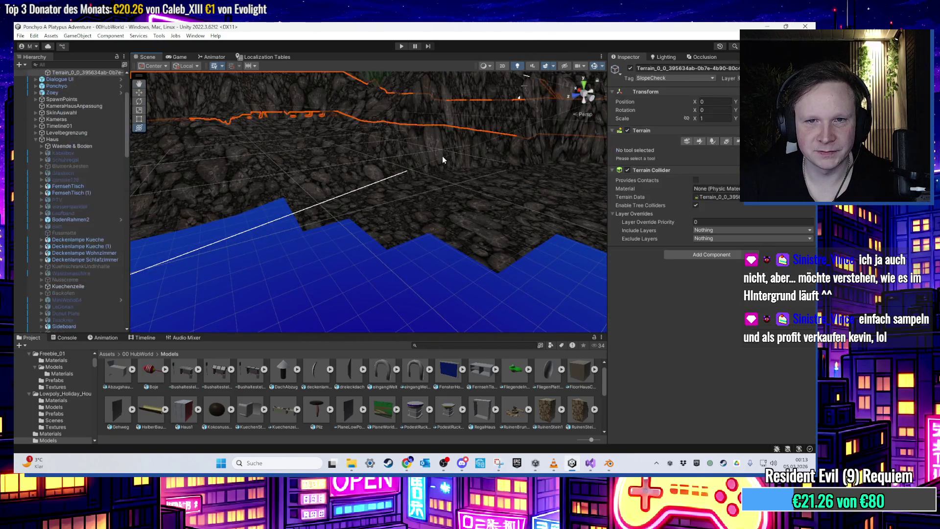
left_click(699, 141)
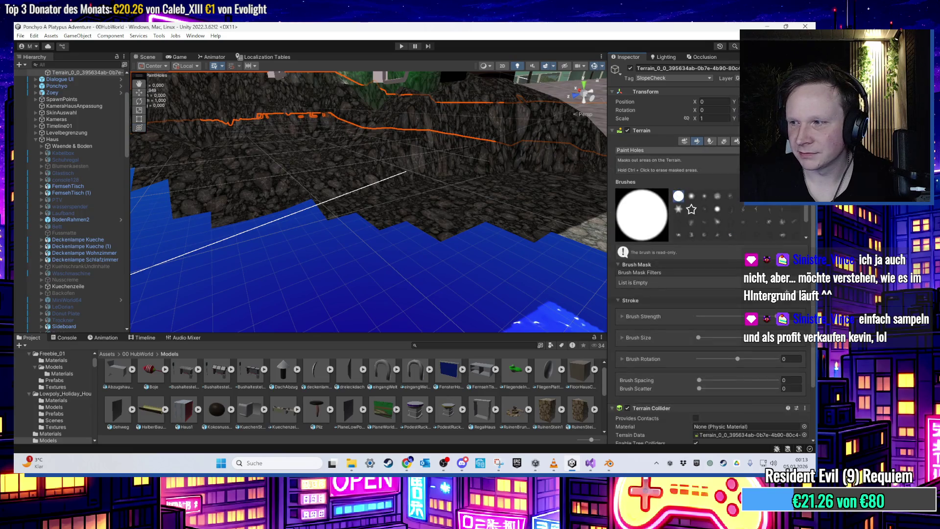
left_click_drag(274, 201, 594, 214)
left_click_drag(499, 191, 335, 212)
left_click_drag(500, 208, 413, 206)
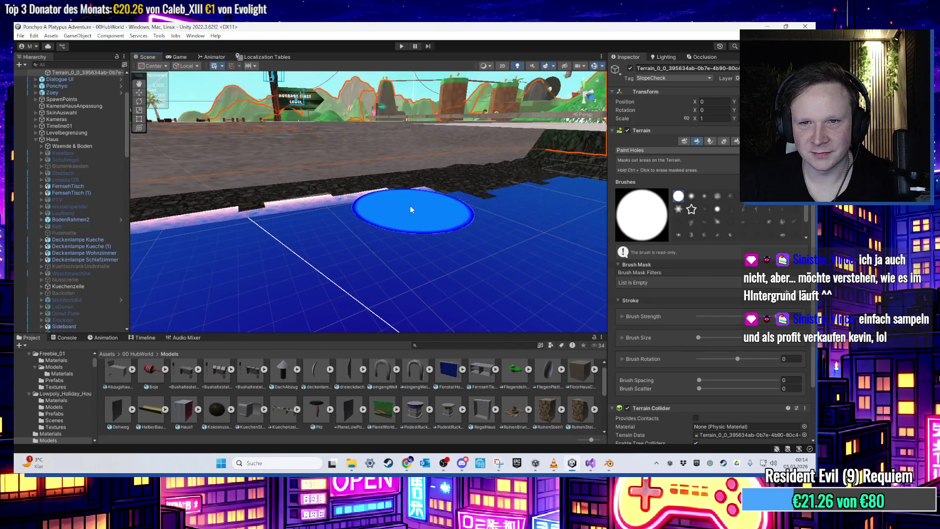
mouse_move(539, 193)
left_mouse_down()
mouse_move(471, 184)
mouse_move(504, 177)
mouse_move(405, 172)
left_mouse_up()
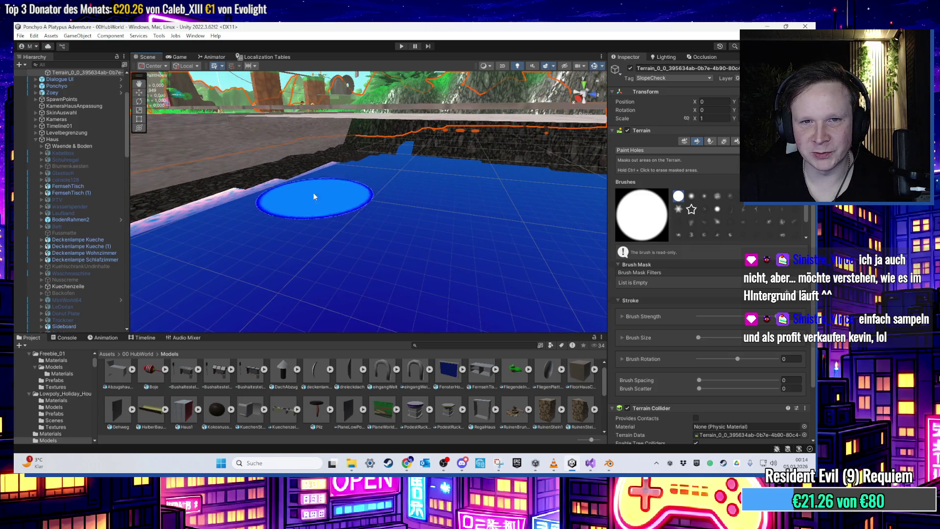
left_click(139, 92)
mouse_move(341, 170)
left_mouse_down()
mouse_move(442, 191)
mouse_move(355, 193)
mouse_move(267, 175)
mouse_move(400, 226)
mouse_move(448, 217)
mouse_move(361, 271)
left_mouse_up()
left_click(462, 216)
left_click_drag(462, 215, 355, 227)
- Select Gehweg (12) and slide it along X beside the blue area
left_click_drag(252, 245, 293, 217)
left_click(293, 217)
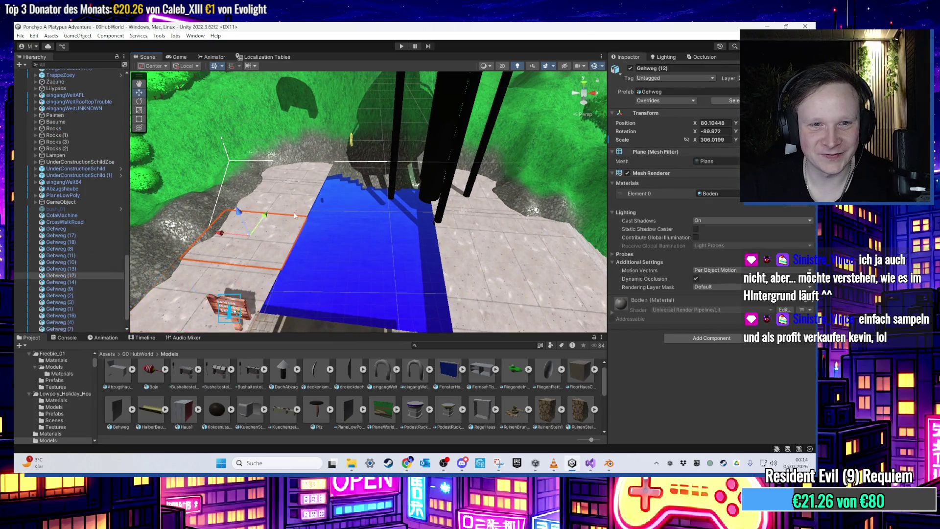
mouse_move(319, 177)
left_mouse_down()
mouse_move(350, 252)
mouse_move(314, 252)
left_mouse_up()
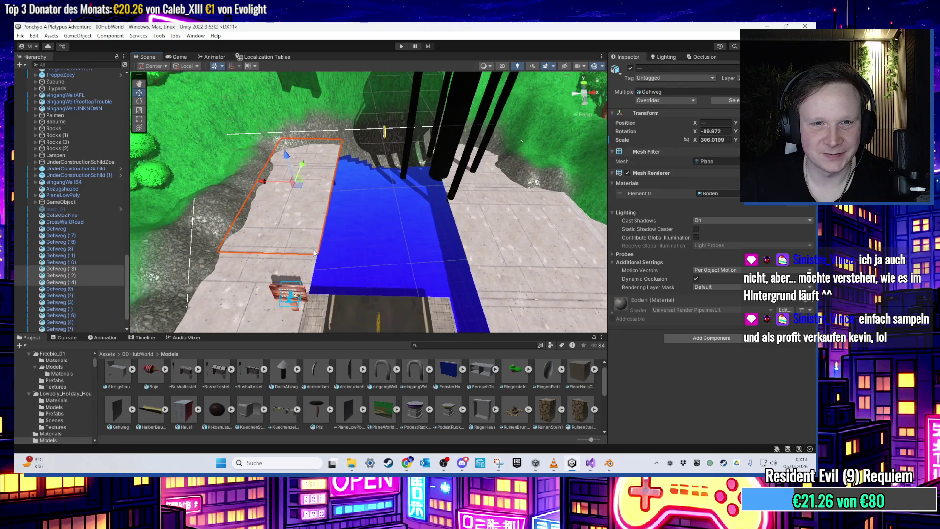
mouse_move(362, 189)
left_mouse_down()
mouse_move(412, 245)
mouse_move(332, 251)
mouse_move(390, 227)
mouse_move(303, 227)
mouse_move(371, 240)
left_mouse_up()
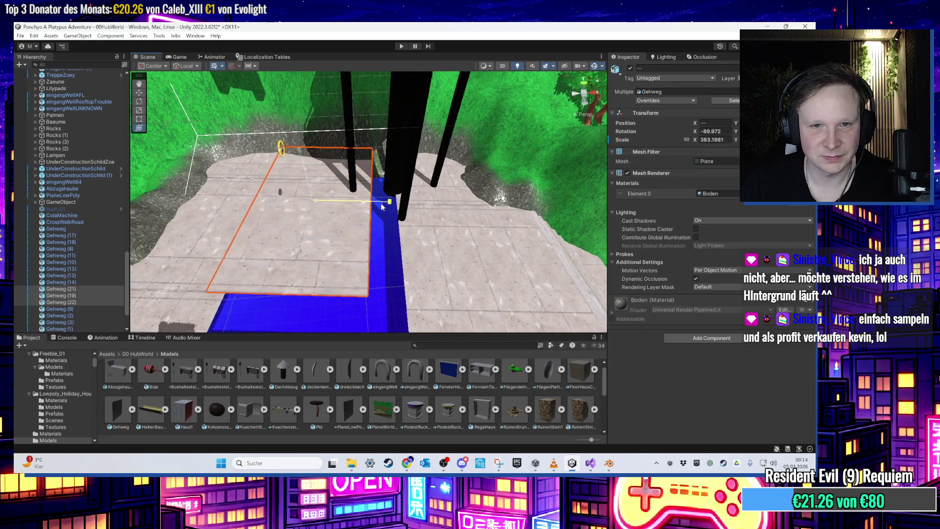
mouse_move(370, 206)
left_mouse_down()
mouse_move(306, 266)
mouse_move(385, 251)
mouse_move(195, 172)
mouse_move(311, 221)
left_mouse_up()
- Set the plate's X scale to 446 and vertex-snap its corner onto the neighbouring pavement
scroll(311, 221, "up", 10)
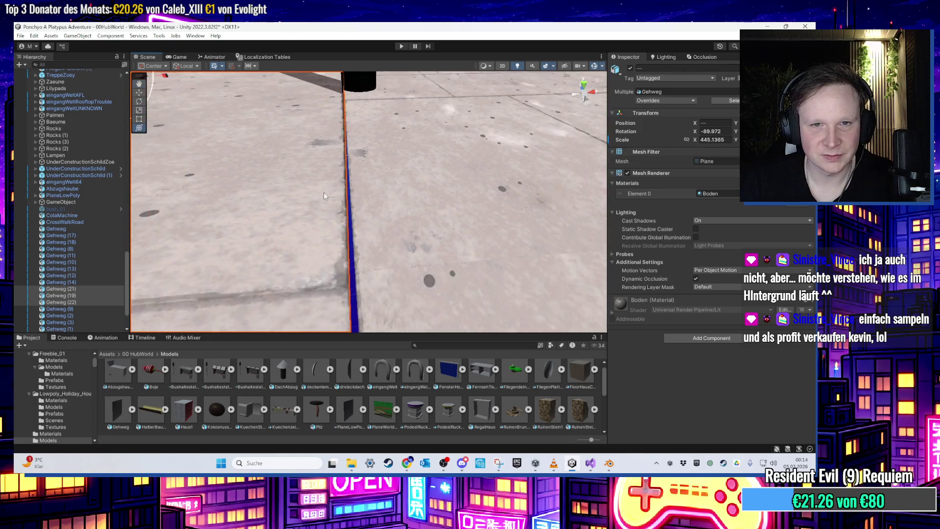
scroll(324, 196, "down", 5)
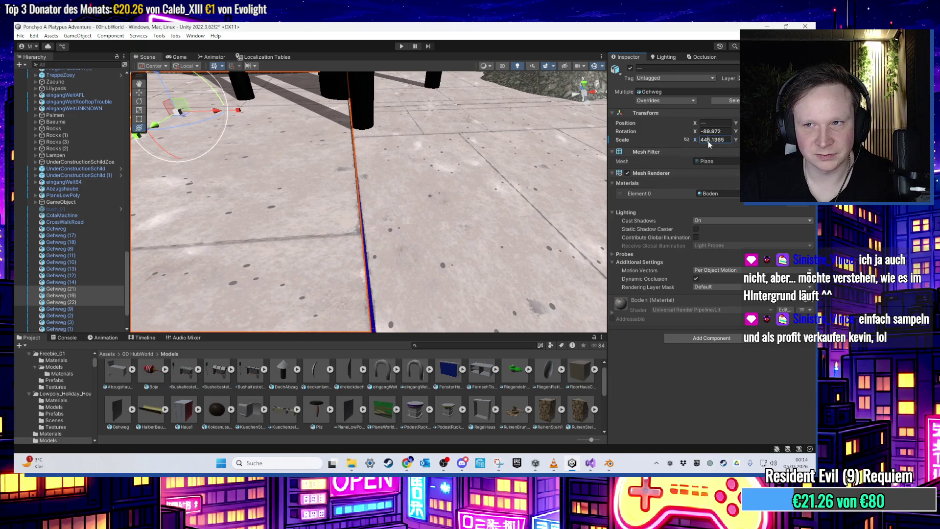
type("446")
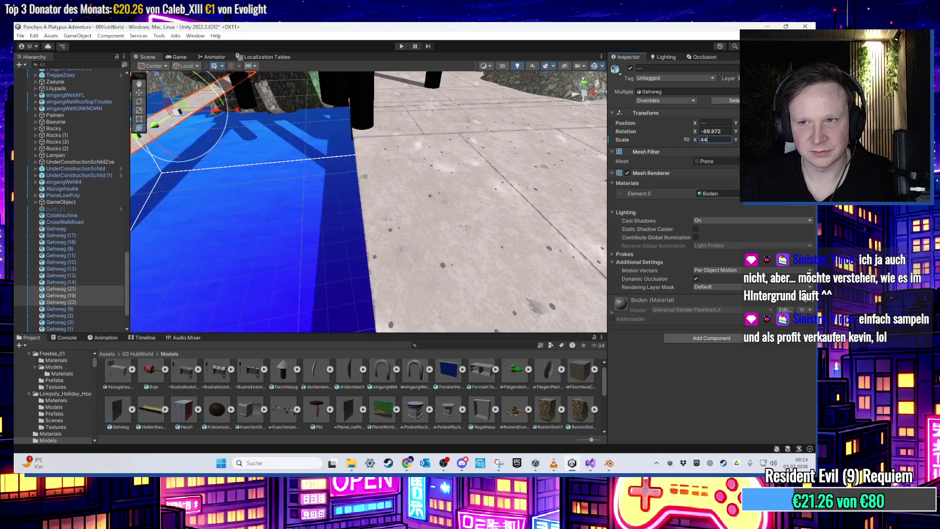
mouse_move(169, 269)
left_mouse_down()
mouse_move(238, 214)
mouse_move(368, 273)
mouse_move(338, 268)
mouse_move(356, 250)
mouse_move(382, 186)
mouse_move(375, 172)
mouse_move(352, 169)
mouse_move(349, 196)
mouse_move(445, 235)
left_mouse_up()
mouse_move(537, 122)
left_mouse_down()
mouse_move(344, 194)
mouse_move(306, 196)
mouse_move(270, 218)
mouse_move(318, 233)
mouse_move(330, 267)
mouse_move(350, 262)
mouse_move(305, 171)
left_mouse_up()
mouse_move(386, 261)
left_mouse_down()
mouse_move(400, 261)
mouse_move(294, 235)
mouse_move(316, 91)
left_mouse_up()
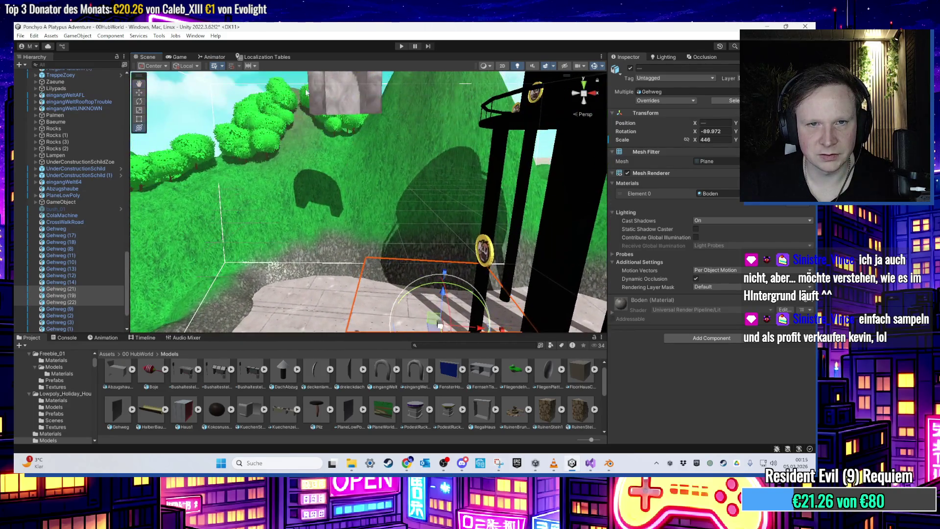
left_click(290, 156)
mouse_move(289, 156)
left_mouse_down()
mouse_move(361, 222)
mouse_move(369, 148)
mouse_move(502, 239)
left_mouse_up()
left_click(399, 203)
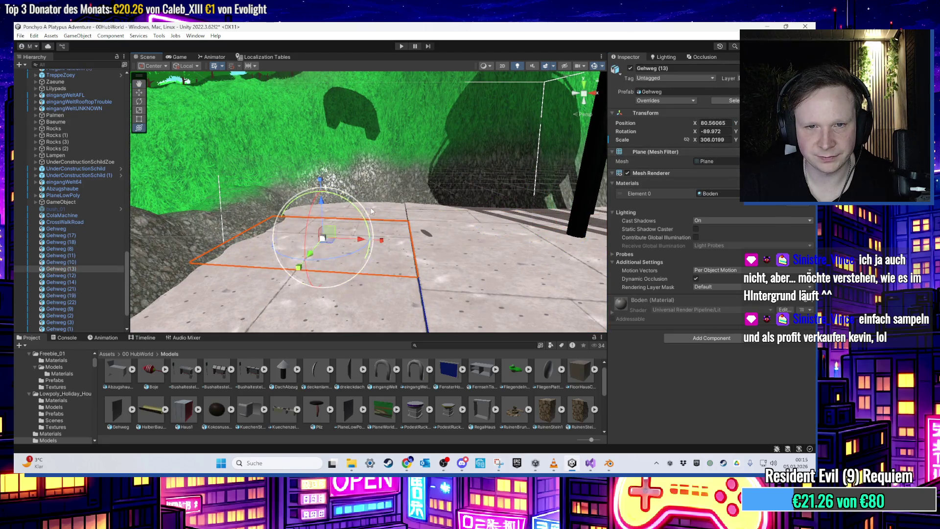
left_click(393, 212, "ctrl")
mouse_move(370, 260)
left_mouse_down()
mouse_move(328, 202)
mouse_move(332, 313)
mouse_move(353, 247)
left_mouse_up()
left_click_drag(297, 280, 340, 200)
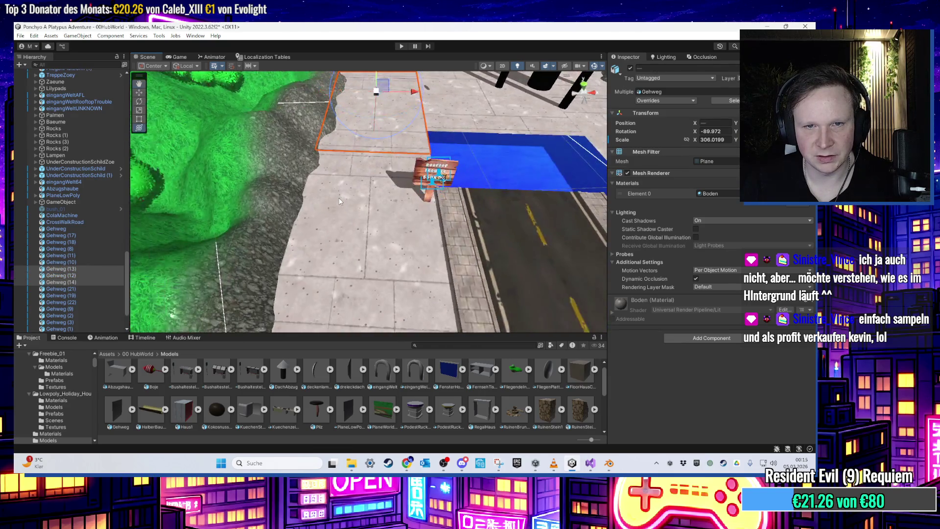
mouse_move(345, 273)
left_mouse_down()
mouse_move(345, 192)
mouse_move(356, 195)
mouse_move(360, 271)
mouse_move(552, 167)
mouse_move(338, 245)
mouse_move(336, 155)
mouse_move(327, 171)
left_mouse_up()
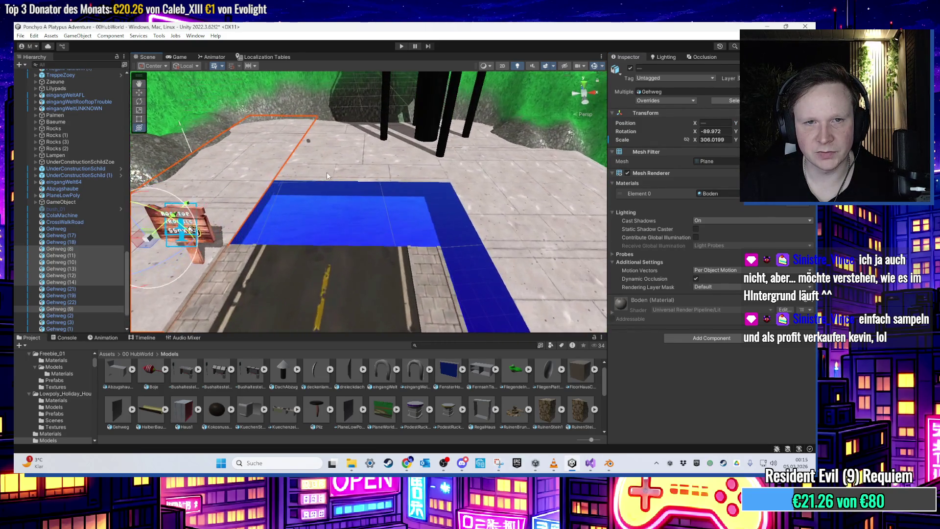
scroll(317, 177, "up", 3)
mouse_move(565, 170)
left_mouse_down()
mouse_move(401, 147)
mouse_move(356, 166)
mouse_move(338, 96)
mouse_move(374, 248)
mouse_move(389, 186)
left_mouse_up()
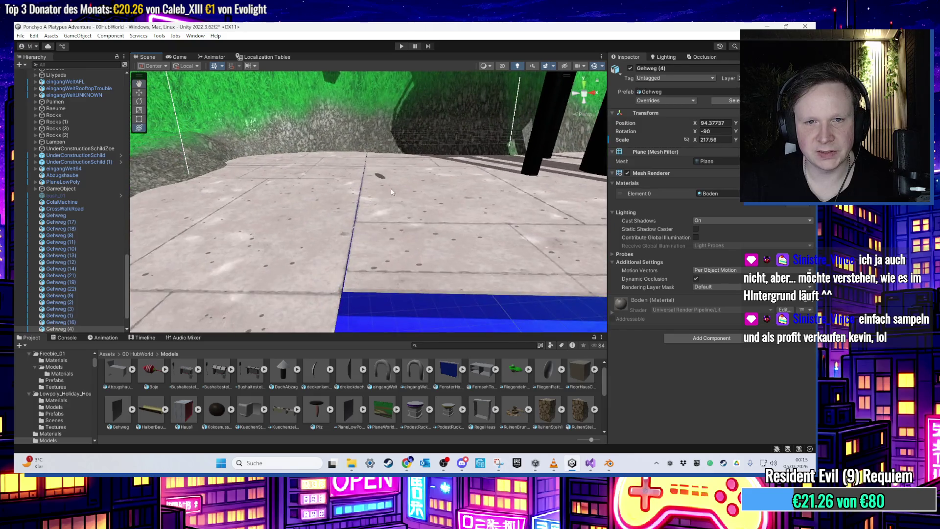
left_click(407, 222)
key("f")
mouse_move(316, 251)
left_mouse_down()
mouse_move(330, 210)
mouse_move(283, 206)
mouse_move(264, 183)
mouse_move(411, 190)
left_mouse_up()
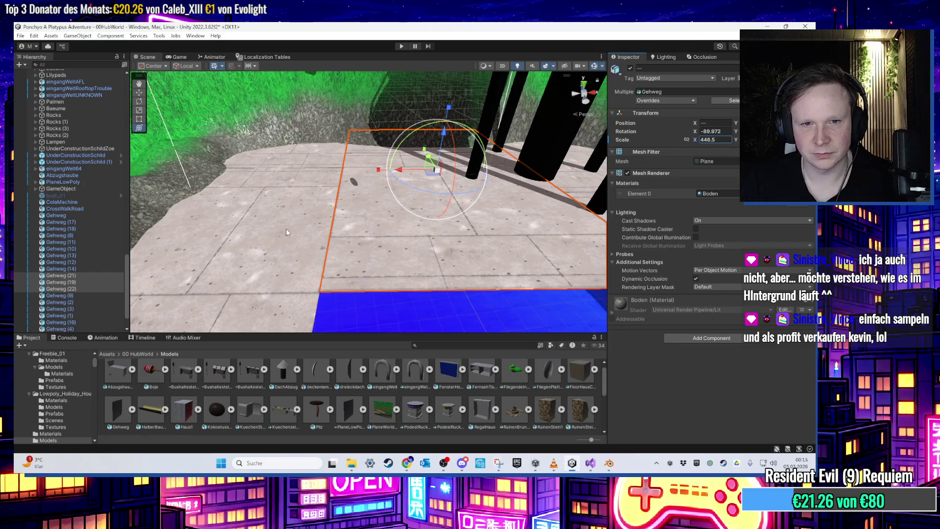
left_click_drag(288, 230, 397, 213)
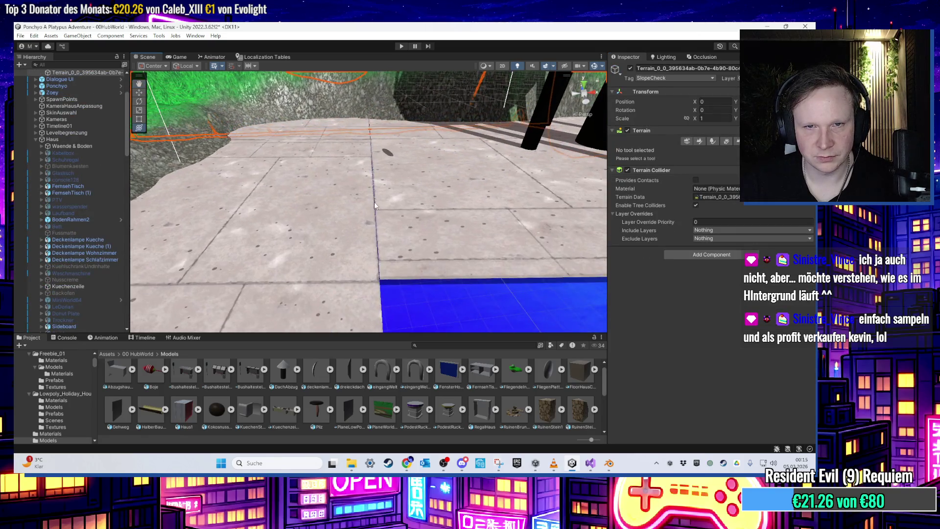
- Select Gehweg (21), further sidewalk plates, then Gehweg (12) to inspect the pavement
left_click(415, 154)
mouse_move(416, 154)
left_mouse_down()
mouse_move(395, 174)
mouse_move(236, 130)
mouse_move(332, 179)
mouse_move(341, 175)
mouse_move(289, 104)
mouse_move(302, 116)
mouse_move(262, 84)
mouse_move(335, 192)
mouse_move(374, 222)
left_mouse_up()
left_click(384, 143, "ctrl")
mouse_move(257, 186)
left_mouse_down()
mouse_move(455, 181)
mouse_move(365, 149)
left_mouse_up()
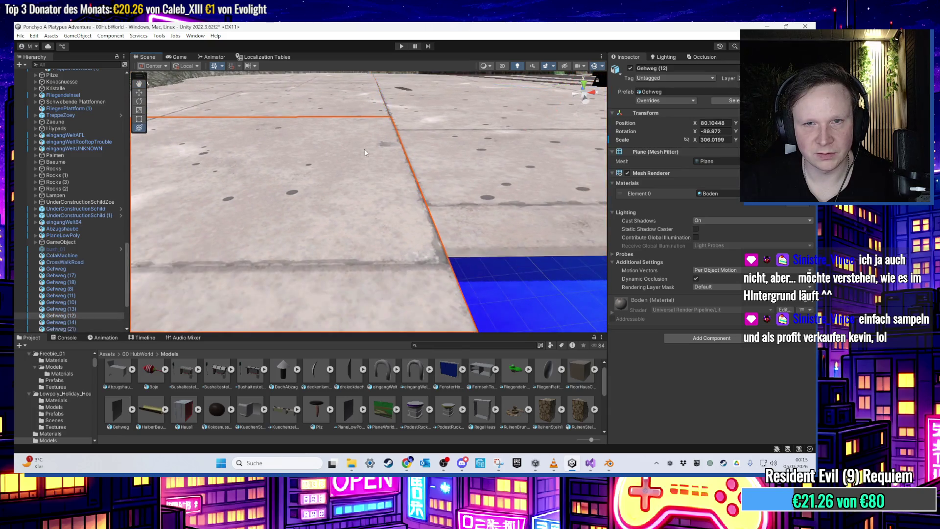
left_click(364, 149)
mouse_move(391, 190)
left_mouse_down()
mouse_move(406, 198)
mouse_move(372, 201)
mouse_move(301, 243)
left_mouse_up()
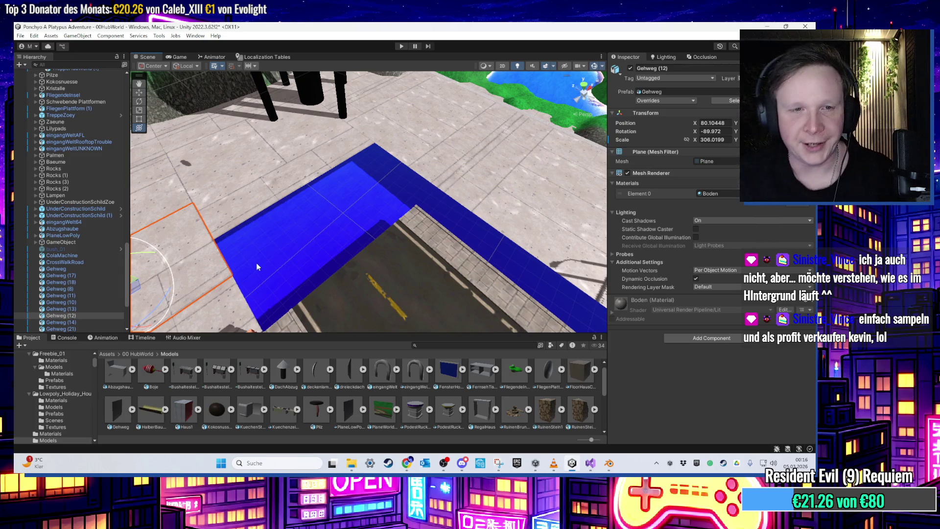
scroll(256, 263, "down", 5)
- Widen CrossWalkRoad to X scale 0.5655574 and shift it to X 85.81
left_click_drag(307, 243, 284, 146)
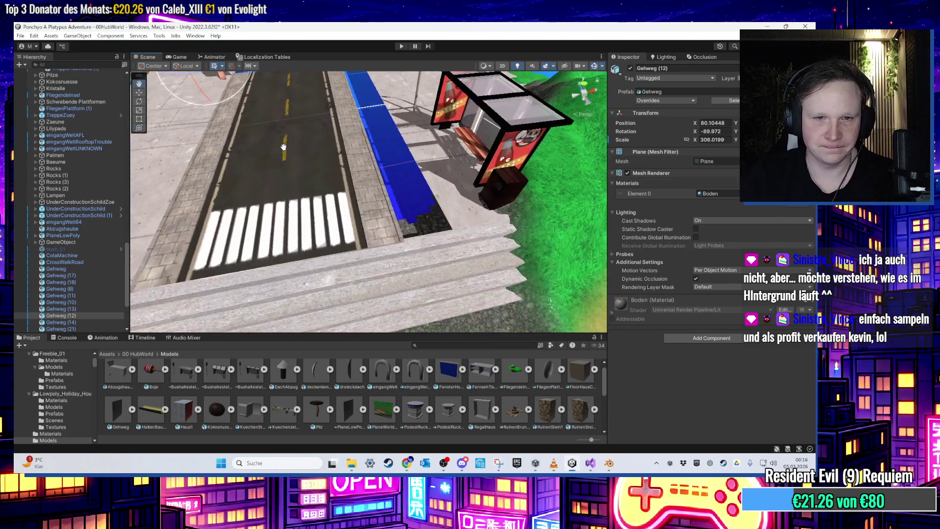
left_click(293, 147)
key("f")
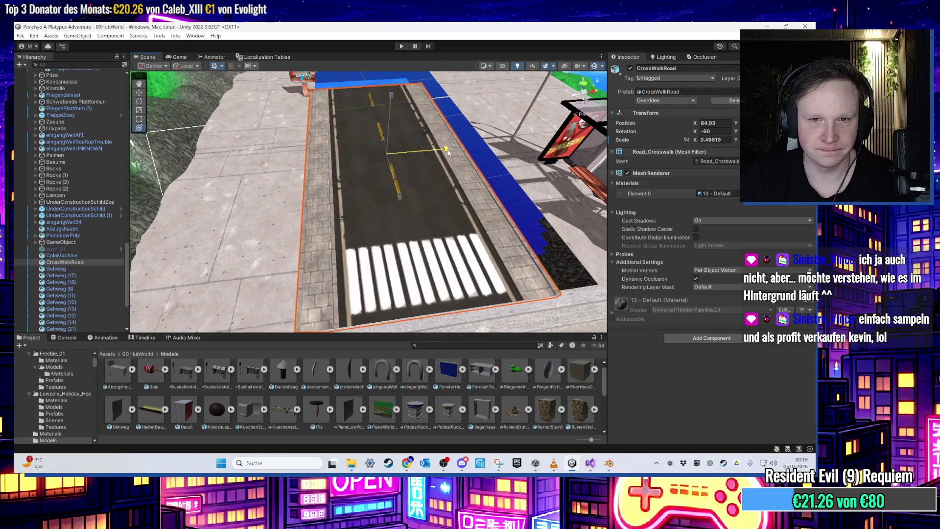
left_click_drag(448, 152, 455, 150)
key("y")
mouse_move(363, 152)
left_mouse_down()
mouse_move(374, 149)
mouse_move(366, 168)
mouse_move(429, 183)
mouse_move(393, 280)
left_mouse_up()
- Select Gehweg (21), the crosswalk road and a second plate, viewing the pavement gaps
left_click(349, 201)
key("f")
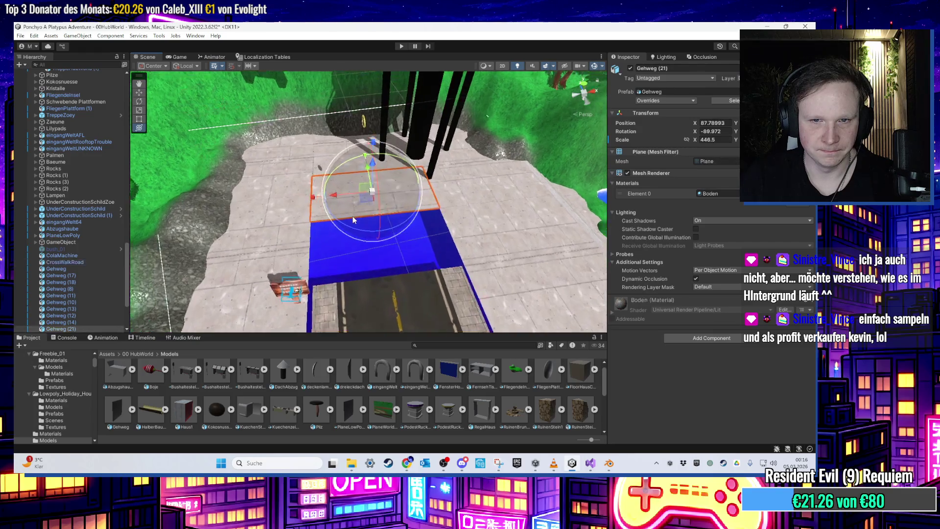
mouse_move(356, 213)
left_mouse_down()
mouse_move(337, 239)
mouse_move(357, 157)
mouse_move(369, 197)
mouse_move(358, 202)
mouse_move(367, 179)
mouse_move(425, 168)
mouse_move(399, 205)
mouse_move(459, 175)
mouse_move(387, 228)
mouse_move(389, 248)
mouse_move(471, 221)
mouse_move(297, 209)
left_mouse_up()
left_click(369, 197)
left_click(252, 200, "shift")
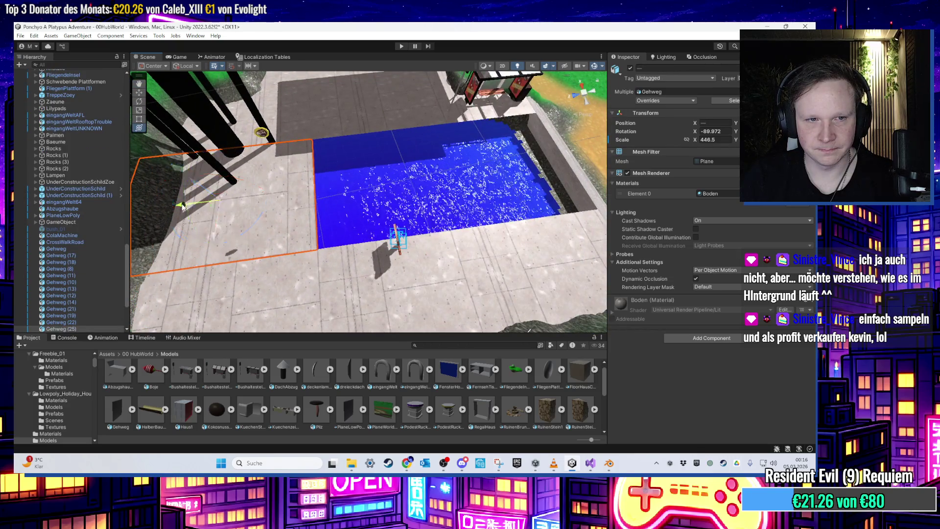
key("f")
left_click_drag(386, 221, 322, 266)
mouse_move(469, 223)
left_mouse_down()
mouse_move(364, 227)
mouse_move(365, 239)
left_mouse_up()
- Duplicate Gehweg (23) and move the copy, Gehweg (26), over the blue water gap
left_click(365, 240)
key("ctrl+d")
mouse_move(327, 202)
left_mouse_down()
mouse_move(388, 207)
mouse_move(363, 217)
mouse_move(364, 235)
mouse_move(363, 140)
mouse_move(337, 202)
left_mouse_up()
mouse_move(369, 229)
left_mouse_down()
mouse_move(383, 201)
mouse_move(293, 225)
mouse_move(83, 253)
left_mouse_up()
- Select the sidewalk plates Gehweg through Gehweg (20), then check Gehweg (5) on the terrain
left_click(67, 163)
scroll(88, 230, "down", 1)
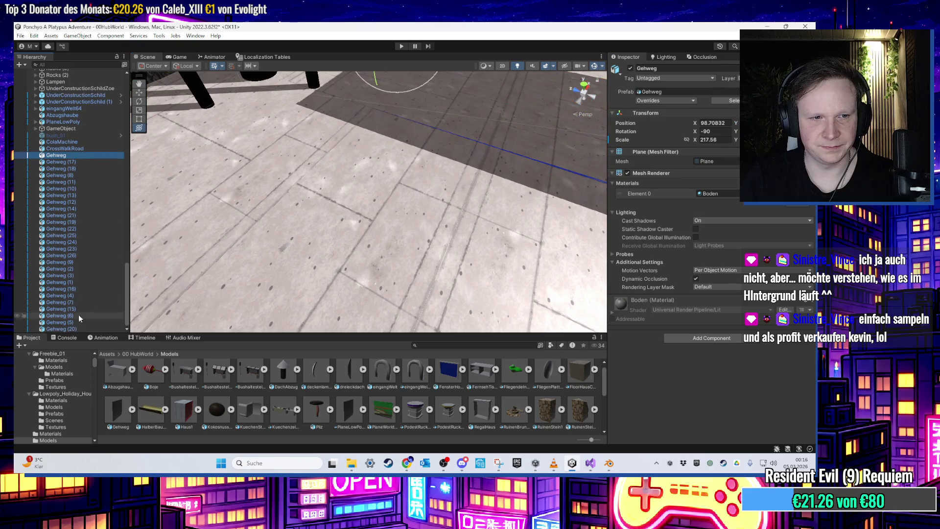
left_click(75, 327, "shift")
left_click(717, 164)
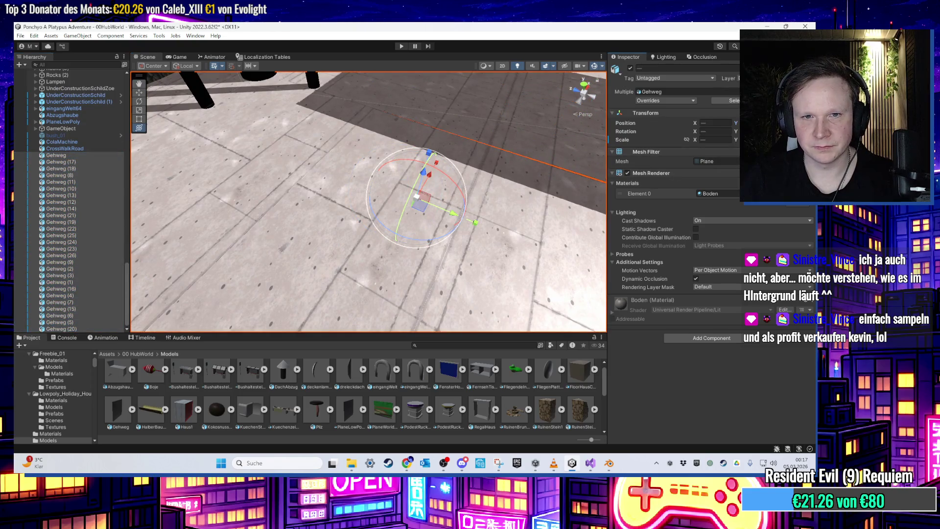
mouse_move(372, 205)
left_mouse_down()
mouse_move(506, 200)
mouse_move(465, 205)
left_mouse_up()
left_click(445, 208)
left_click(310, 246)
- Inspect plates Gehweg (24) and Gehweg (25) by the bus stop up close
left_click(349, 237)
mouse_move(349, 238)
left_mouse_down()
mouse_move(413, 230)
mouse_move(374, 183)
mouse_move(571, 181)
left_mouse_up()
mouse_move(428, 171)
left_mouse_down()
mouse_move(415, 193)
mouse_move(384, 193)
mouse_move(390, 212)
mouse_move(363, 216)
mouse_move(399, 201)
left_mouse_up()
left_click(397, 201)
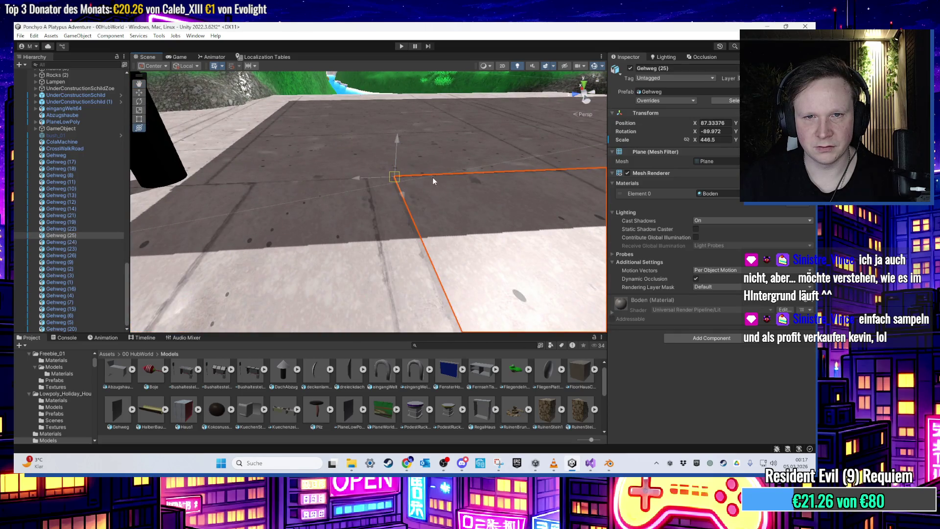
mouse_move(458, 202)
left_mouse_down()
mouse_move(361, 204)
mouse_move(415, 168)
mouse_move(430, 225)
mouse_move(419, 191)
mouse_move(446, 219)
left_mouse_up()
mouse_move(360, 229)
left_mouse_down()
mouse_move(352, 221)
mouse_move(440, 199)
mouse_move(526, 204)
mouse_move(407, 180)
mouse_move(304, 115)
mouse_move(316, 179)
mouse_move(402, 98)
mouse_move(362, 94)
mouse_move(380, 133)
mouse_move(353, 130)
mouse_move(422, 143)
mouse_move(398, 153)
mouse_move(382, 196)
mouse_move(423, 218)
mouse_move(287, 155)
mouse_move(291, 141)
mouse_move(343, 157)
mouse_move(421, 196)
mouse_move(417, 160)
mouse_move(454, 157)
mouse_move(422, 170)
mouse_move(389, 216)
mouse_move(287, 264)
mouse_move(343, 245)
left_mouse_up()
- Select the new plate Gehweg (26) and nudge it slightly along X
left_click(361, 94)
left_click(408, 238)
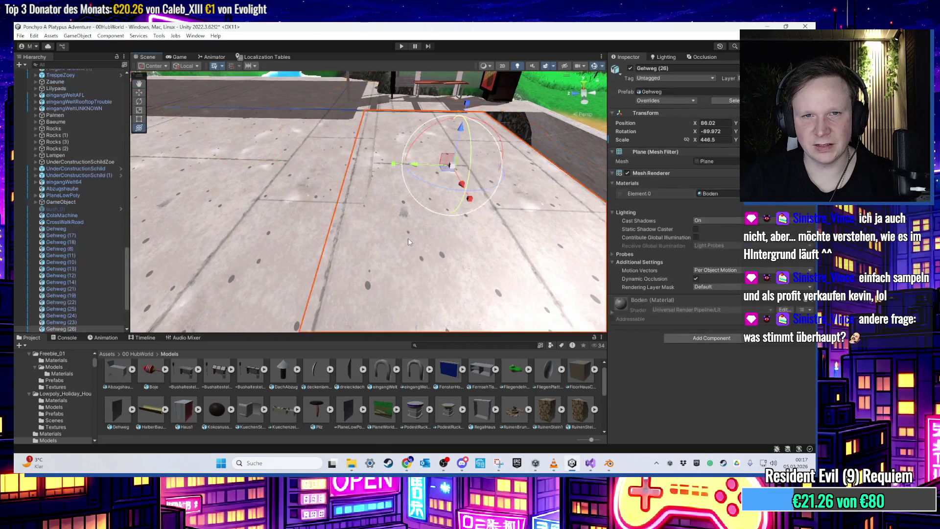
mouse_move(414, 174)
left_mouse_down()
mouse_move(435, 176)
mouse_move(451, 250)
mouse_move(306, 229)
mouse_move(508, 213)
mouse_move(379, 236)
mouse_move(411, 203)
mouse_move(445, 219)
mouse_move(434, 220)
mouse_move(450, 261)
mouse_move(460, 261)
left_mouse_up()
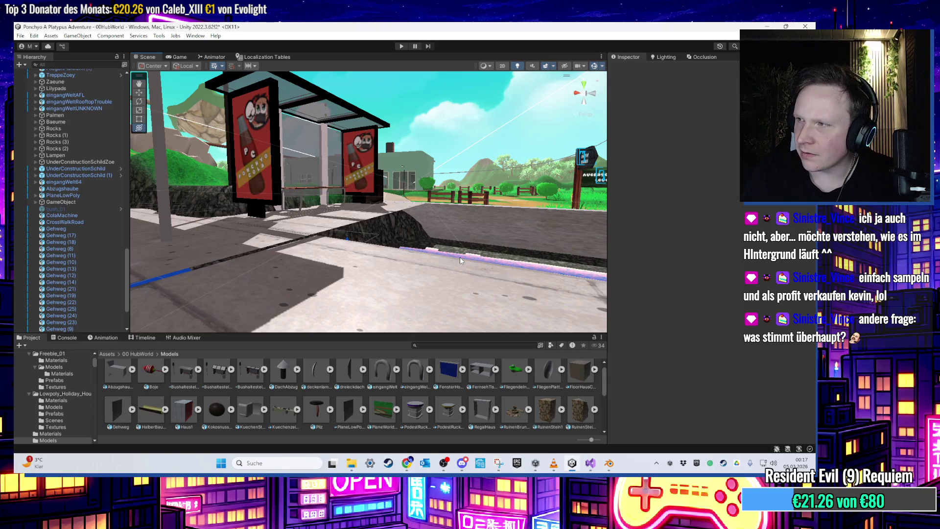
mouse_move(453, 258)
left_mouse_down()
mouse_move(457, 226)
mouse_move(268, 242)
mouse_move(379, 246)
mouse_move(359, 233)
mouse_move(378, 271)
mouse_move(394, 274)
left_mouse_up()
left_click(394, 275)
key("f")
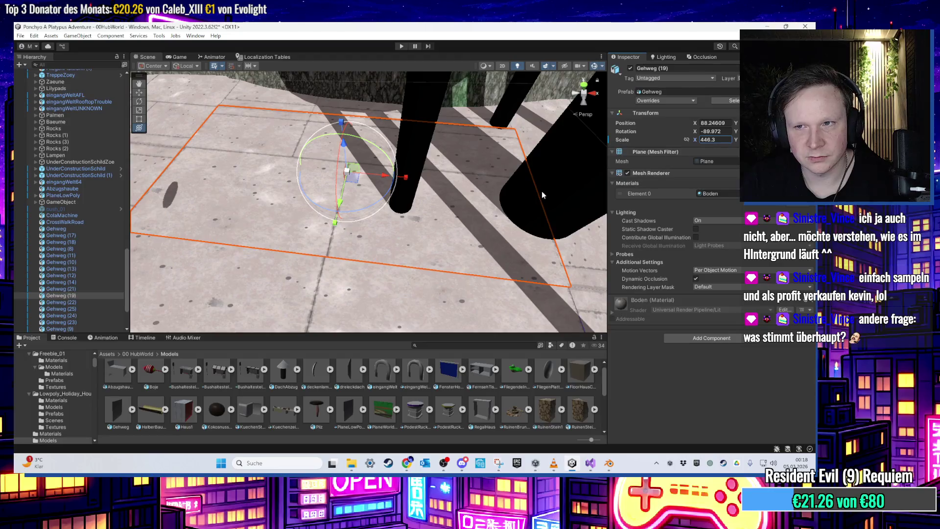
mouse_move(457, 207)
left_mouse_down()
mouse_move(413, 195)
mouse_move(606, 248)
mouse_move(498, 275)
mouse_move(425, 243)
mouse_move(439, 239)
mouse_move(392, 245)
mouse_move(427, 160)
mouse_move(428, 184)
left_mouse_up()
left_click(441, 201)
left_click(414, 183)
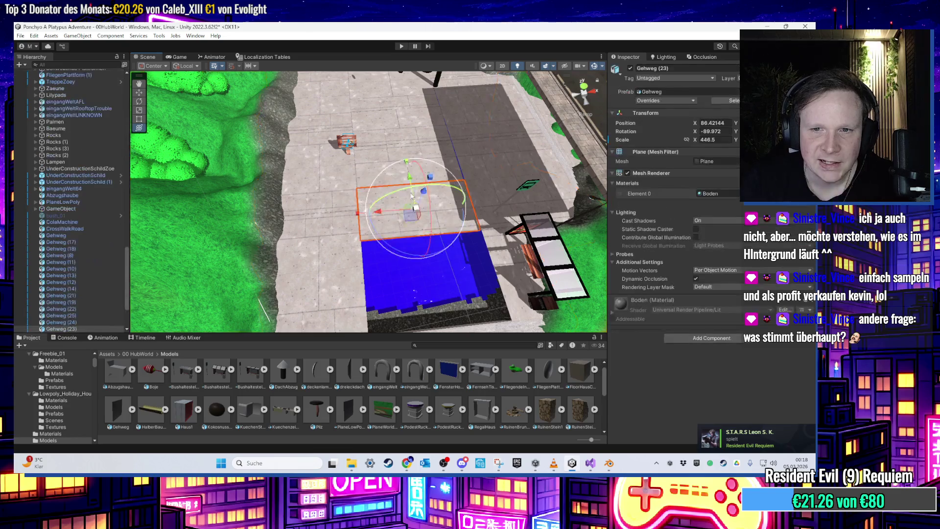
mouse_move(407, 255)
left_mouse_down()
mouse_move(392, 184)
mouse_move(336, 257)
left_mouse_up()
left_click(345, 294)
left_click_drag(350, 294, 364, 269)
left_click(313, 242)
left_click(320, 211)
left_click(363, 197)
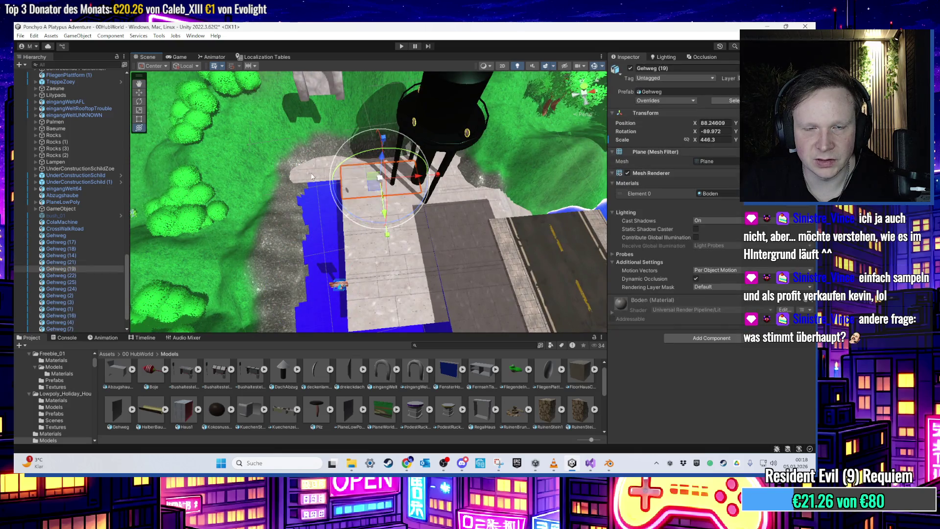
left_click(354, 171)
left_click_drag(455, 186, 377, 189)
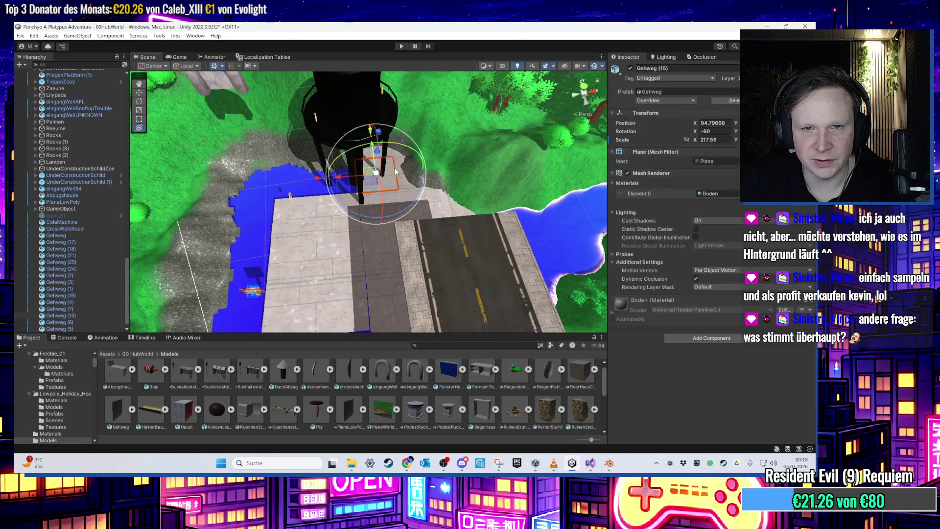
left_click(391, 155)
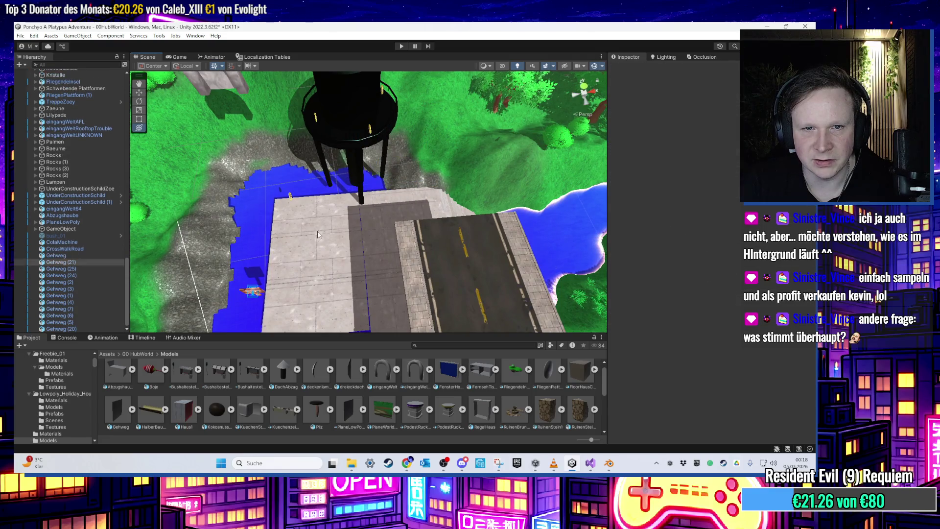
left_click_drag(325, 260, 383, 234)
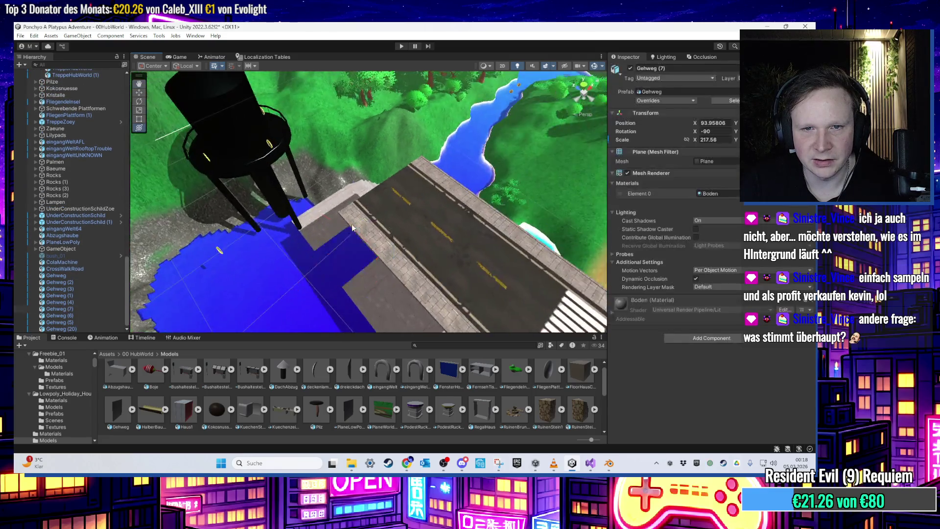
left_click(421, 196)
mouse_move(421, 196)
left_mouse_down()
mouse_move(433, 193)
mouse_move(410, 216)
mouse_move(420, 245)
left_mouse_up()
left_click(430, 220)
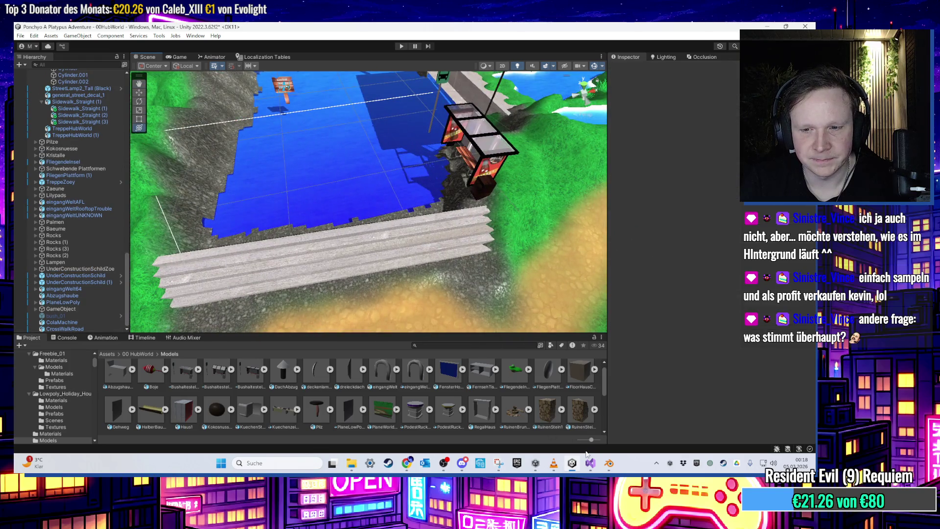
- Minimise Blender and Unity and open the Sidewalk_A texture from the desktop in GIMP
left_click(608, 469)
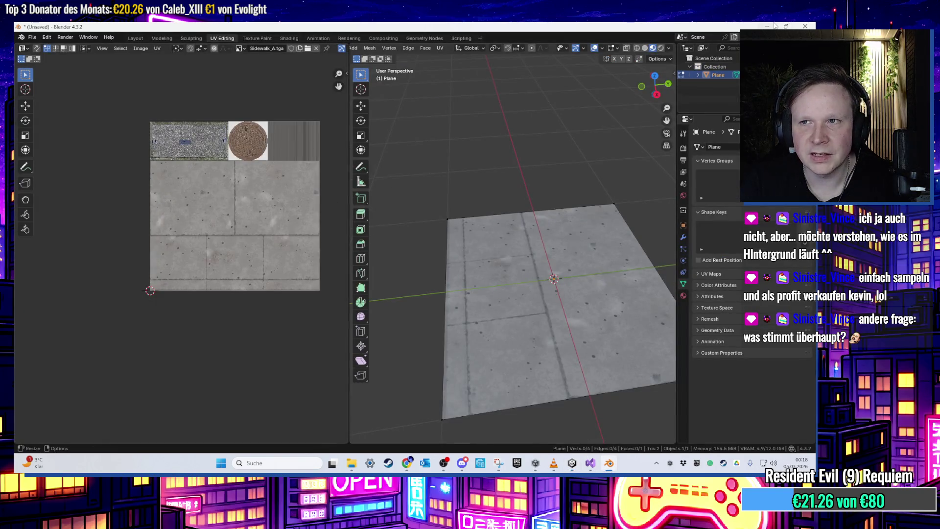
left_click(775, 26)
left_click(775, 25)
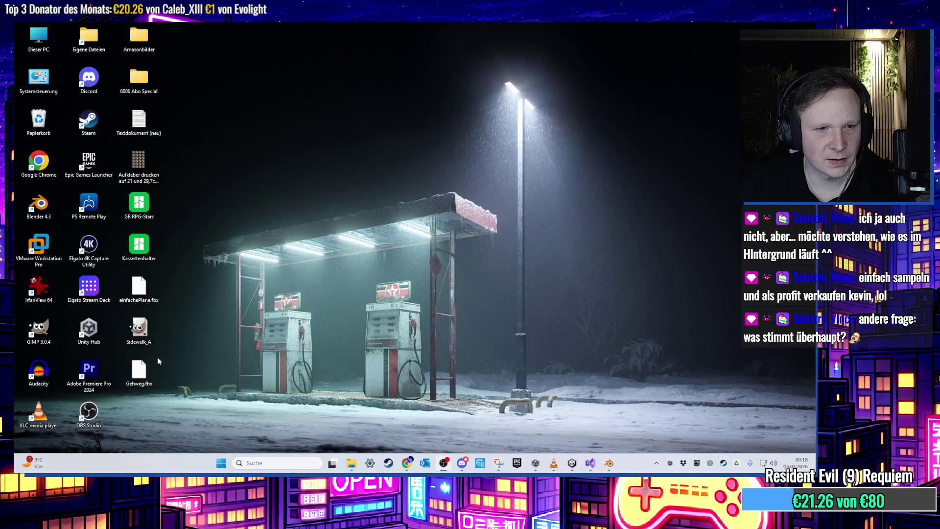
double_click(151, 339)
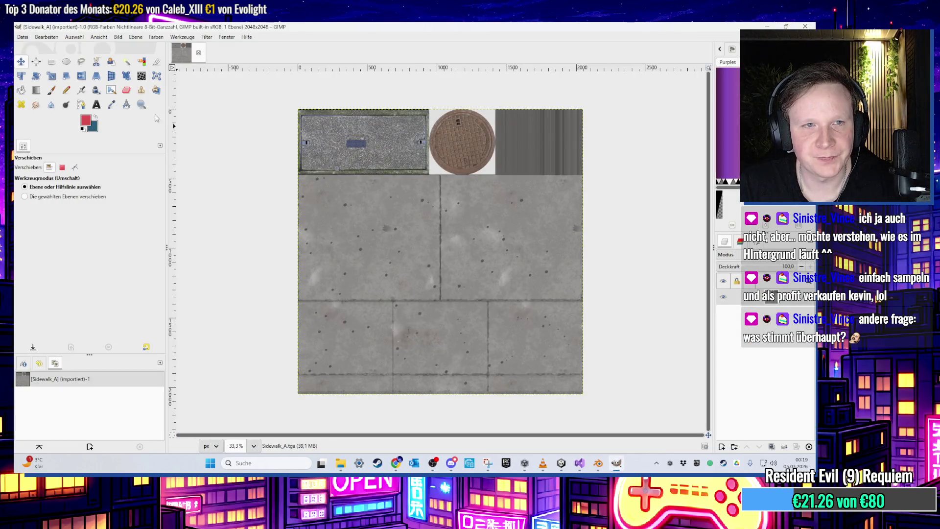
- Crop the texture to the concrete slabs and fit the canvas to 2048×1574
left_click(156, 62)
mouse_move(471, 322)
left_mouse_down()
mouse_move(391, 262)
mouse_move(191, 190)
mouse_move(193, 175)
left_mouse_up()
left_click_drag(463, 308, 583, 393)
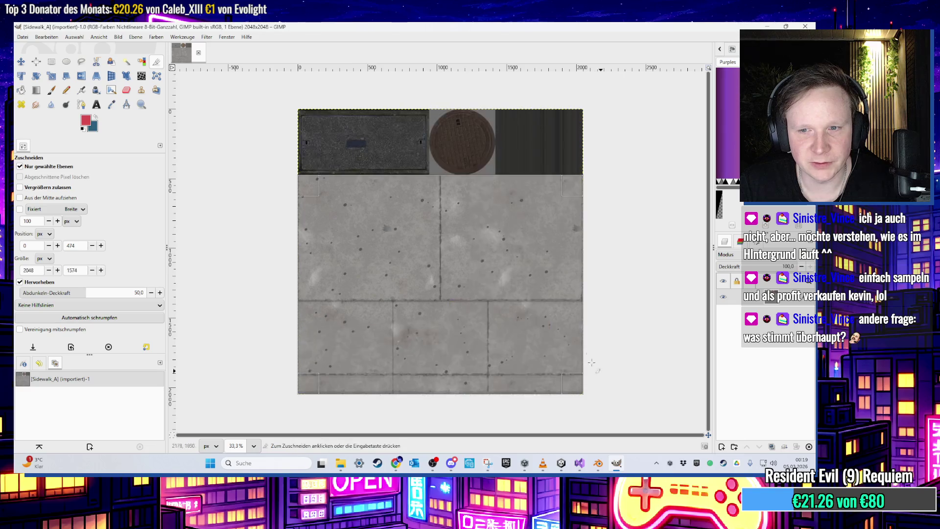
scroll(495, 273, "up", 5)
scroll(465, 260, "up", 3)
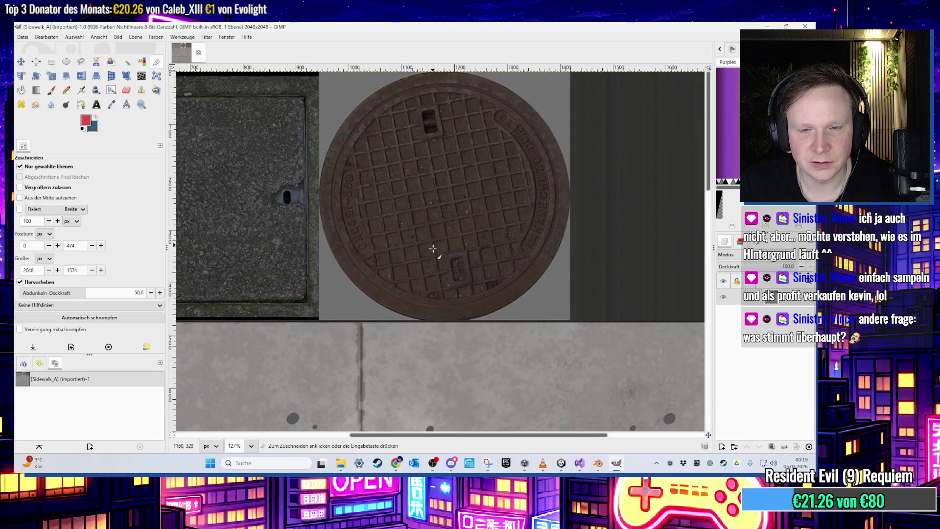
scroll(434, 248, "up", 4)
scroll(436, 300, "down", 12)
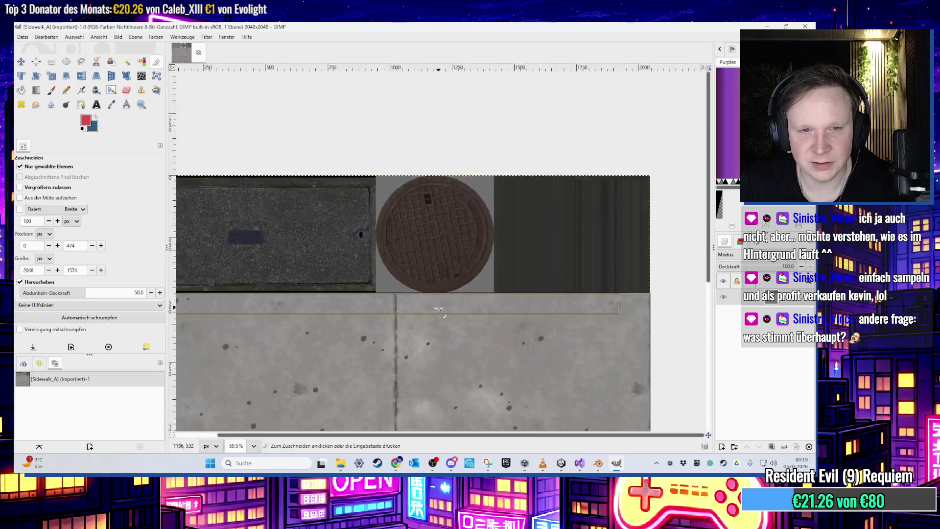
key("Return")
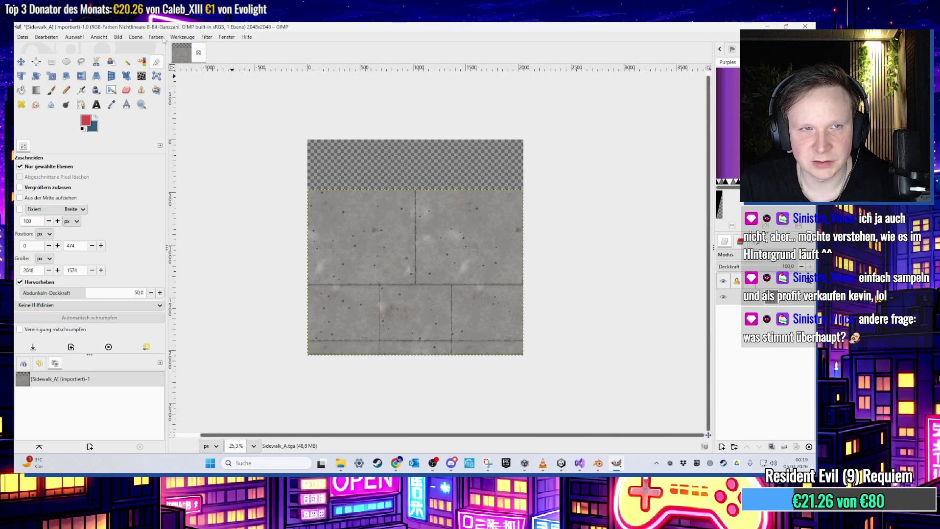
left_click(117, 37)
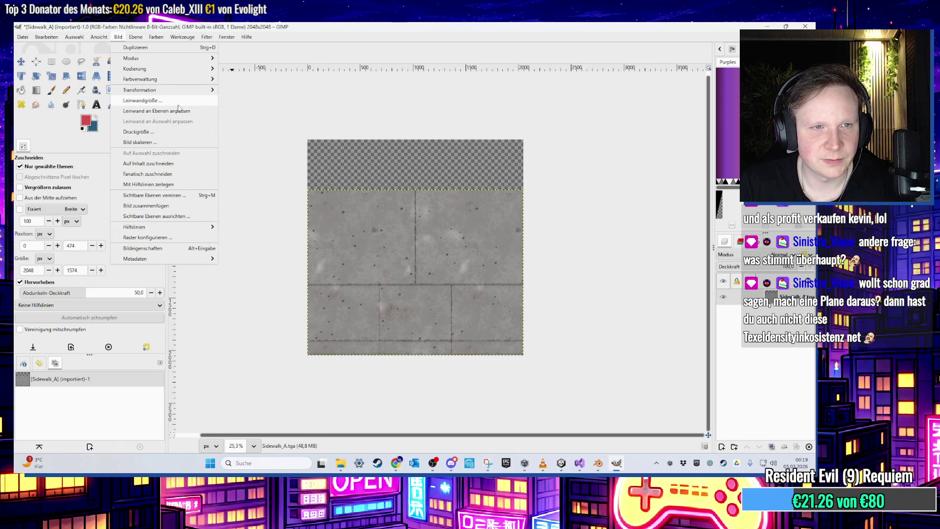
left_click(161, 153)
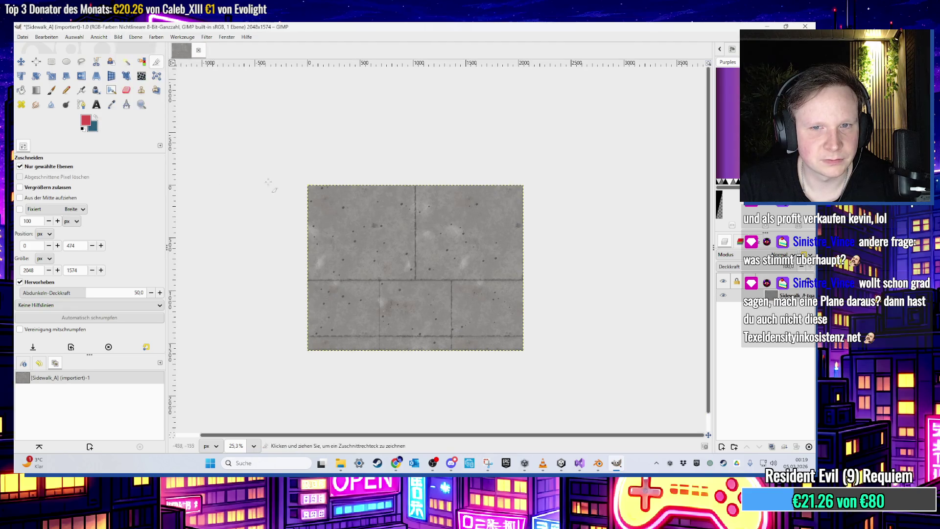
- Export the cropped image as Sidewalk_textur.png and minimise GIMP
left_click(23, 37)
left_click(64, 168)
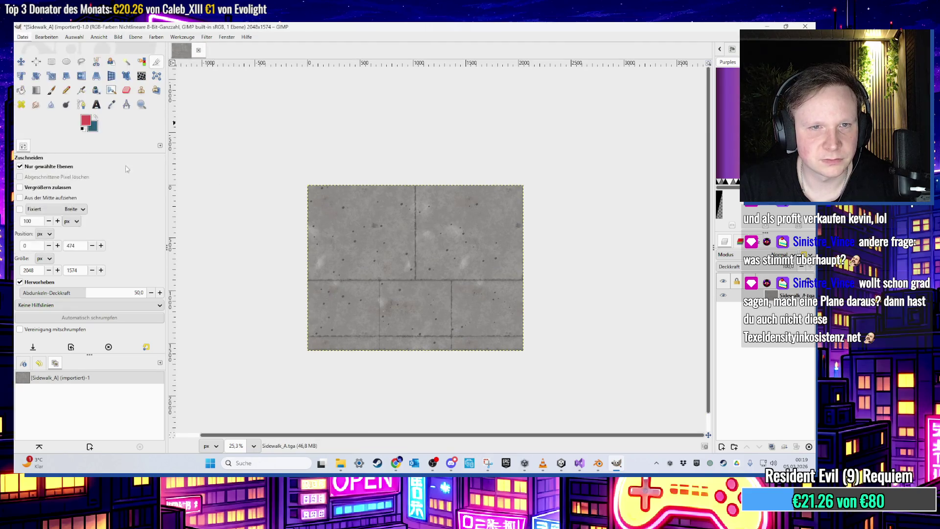
key("BackSpace")
key("BackSpace")
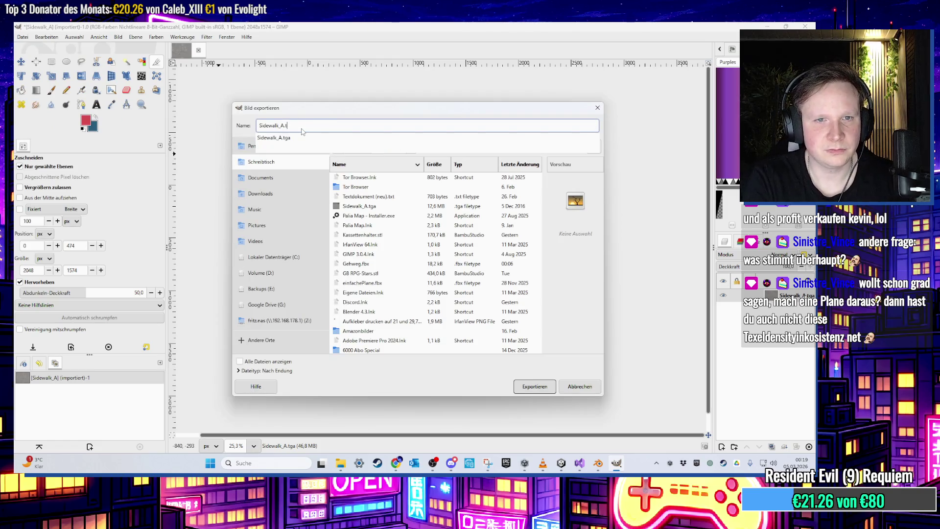
type("textur")
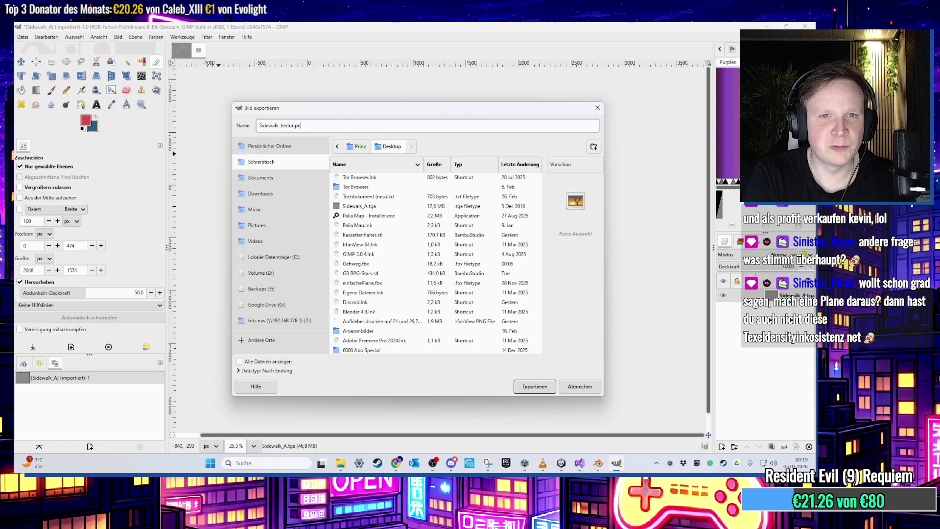
left_click(535, 387)
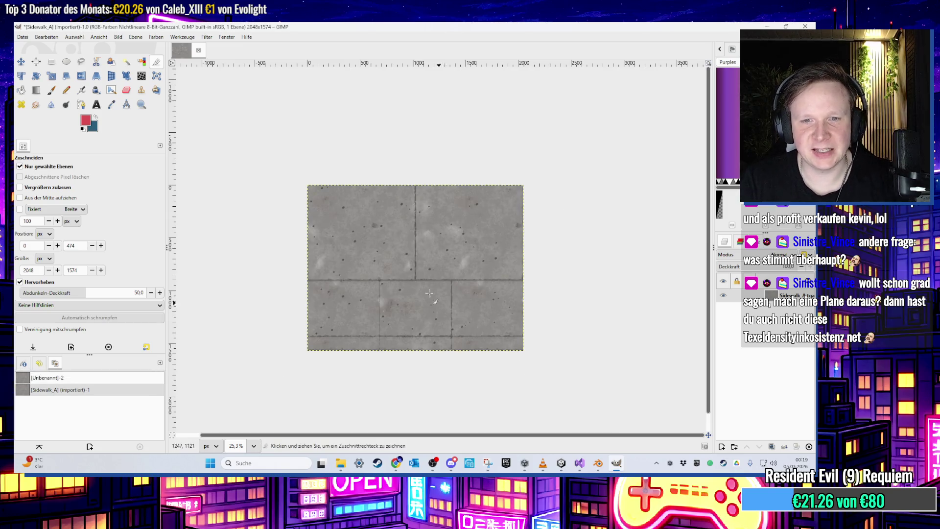
left_click(133, 248)
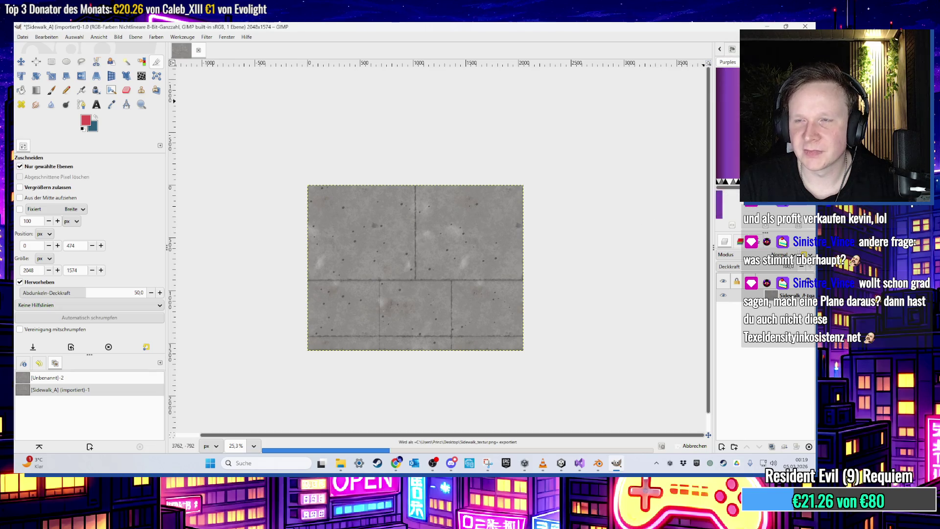
left_click(762, 27)
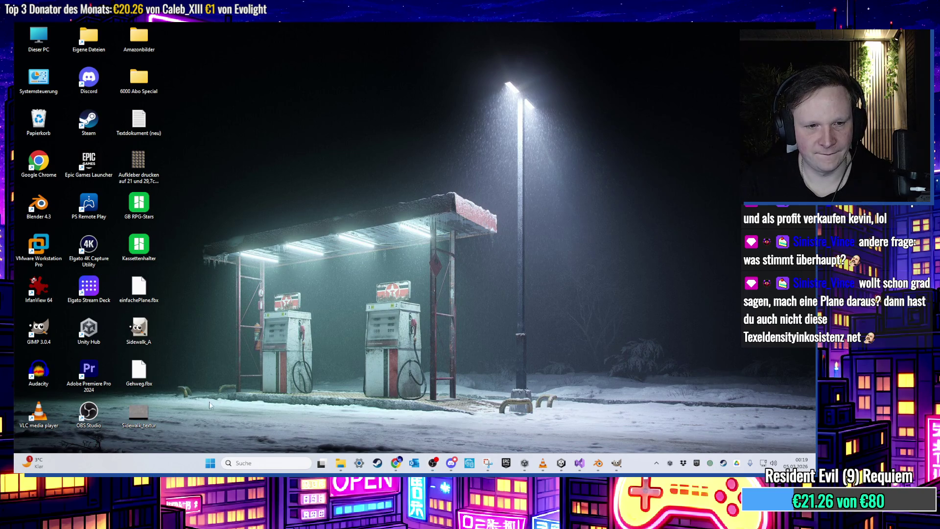
- Set the plane's material Base Color image to Sidewalk_textur.png
left_click(616, 465)
left_click(617, 464)
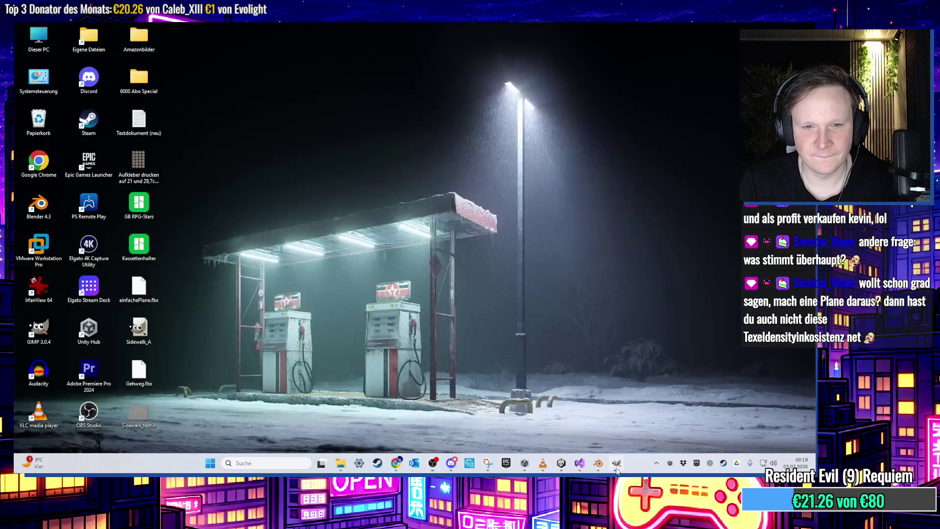
left_click(596, 468)
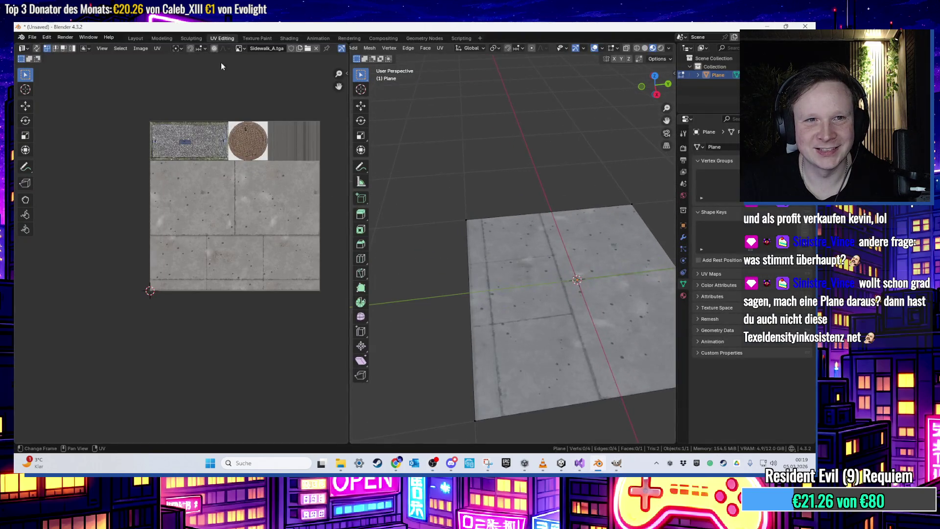
left_click(132, 40)
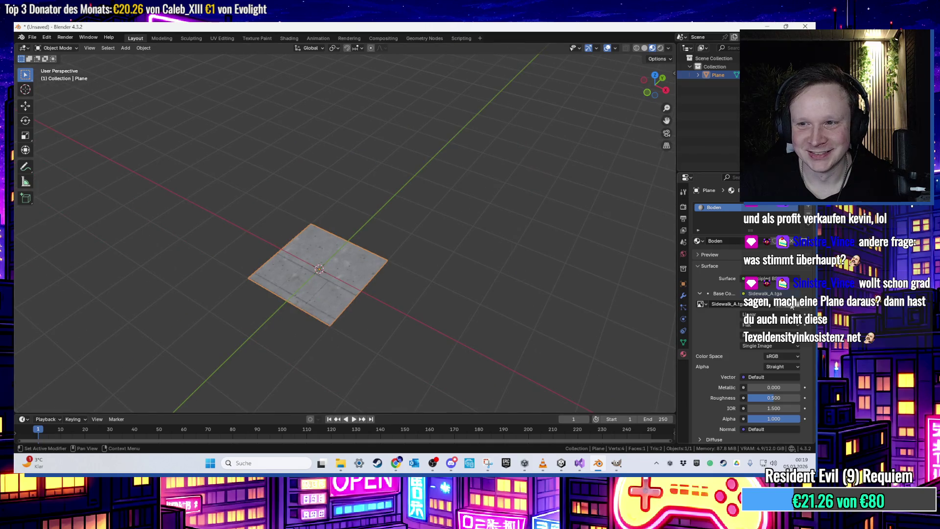
left_click(791, 305)
double_click(345, 222)
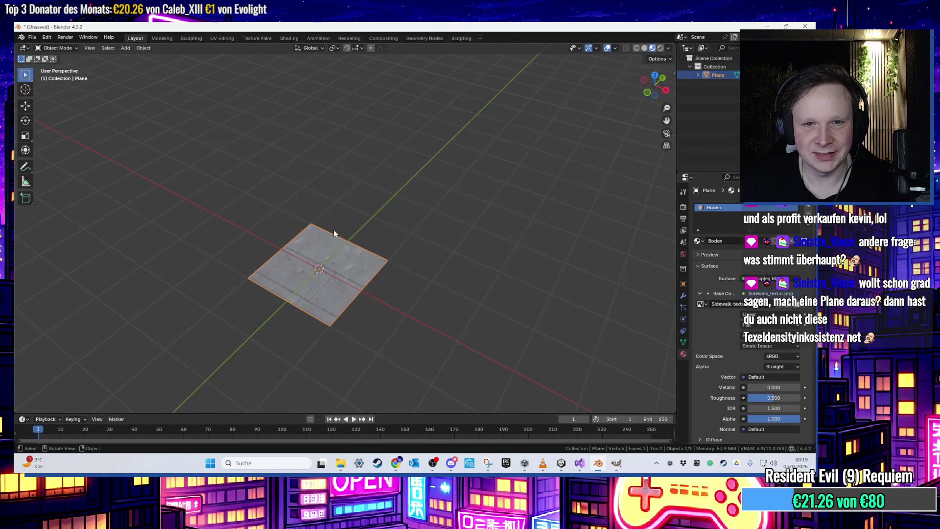
- Unwrap the whole plane with Smart UV Project
left_click(223, 39)
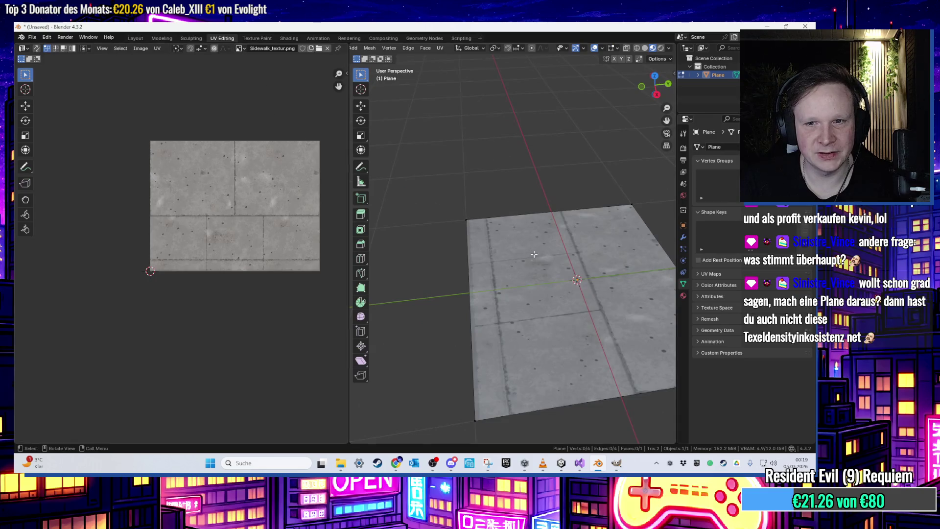
key("a")
key("a")
key("u")
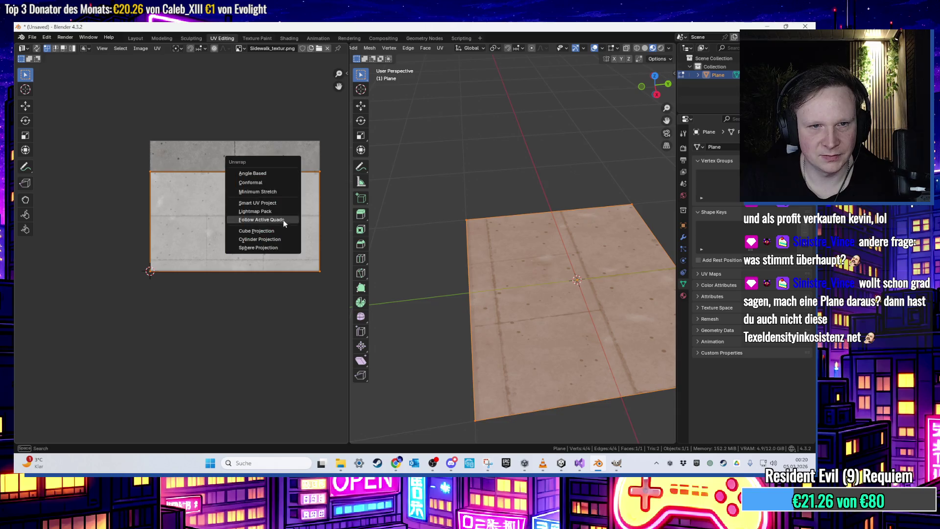
left_click(281, 231)
key("u")
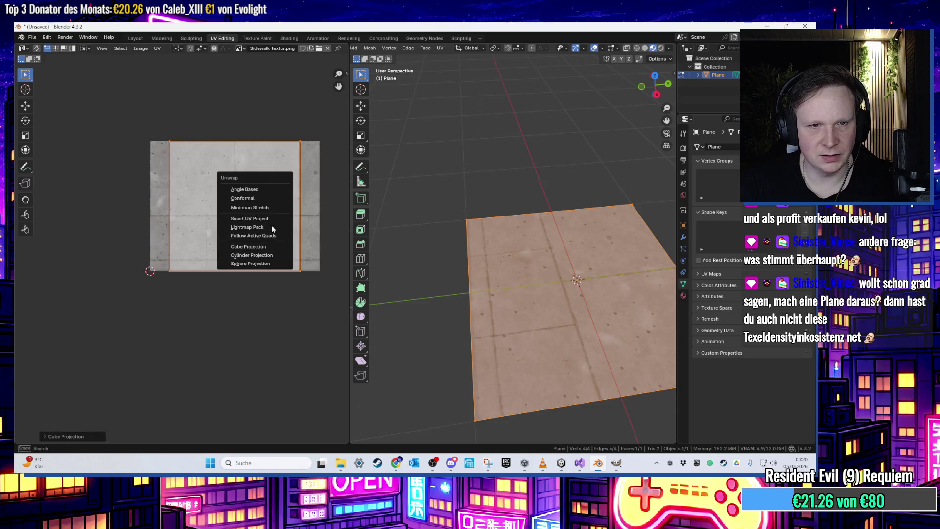
left_click(265, 216)
left_click(254, 292)
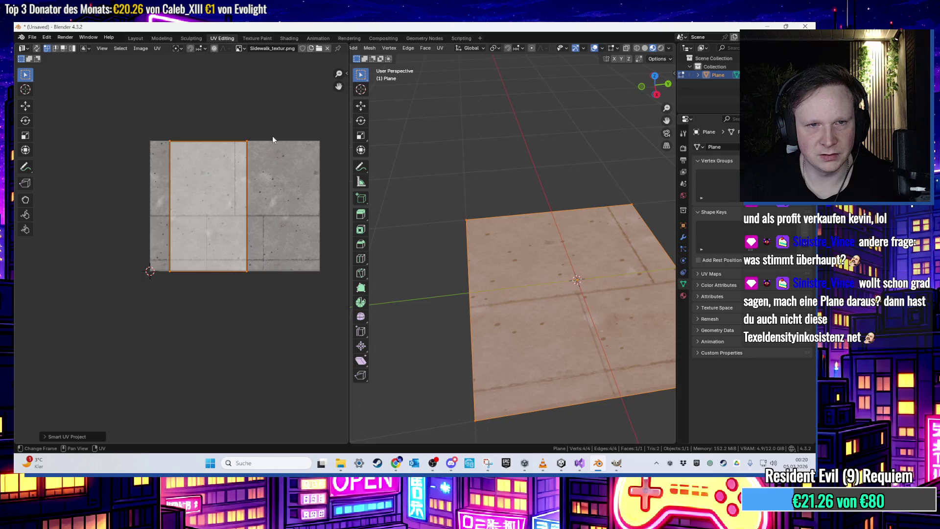
- Move the UV island's right and left edges out to the image borders
left_click(157, 48)
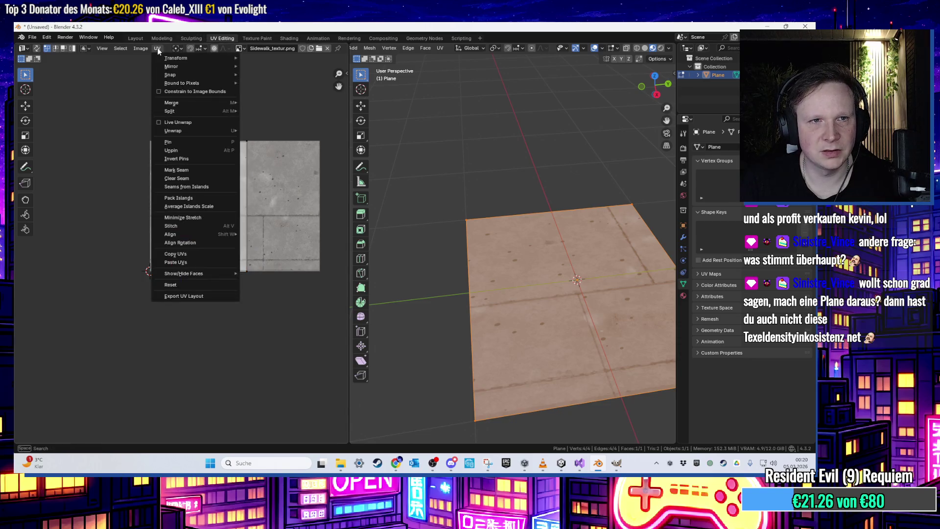
left_click(194, 96)
left_click_drag(288, 96, 205, 359)
key("v")
key("b")
key("g")
key("x")
left_click(263, 257)
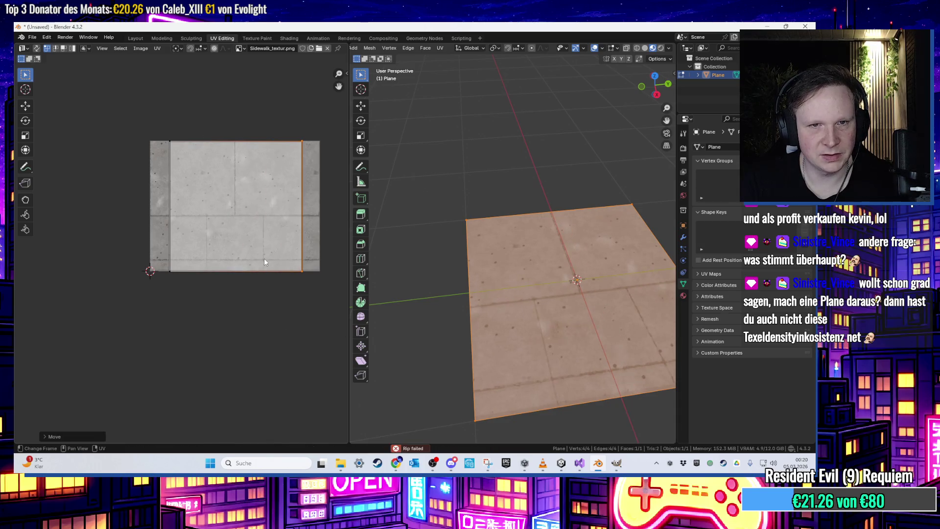
key("g")
left_click(307, 339)
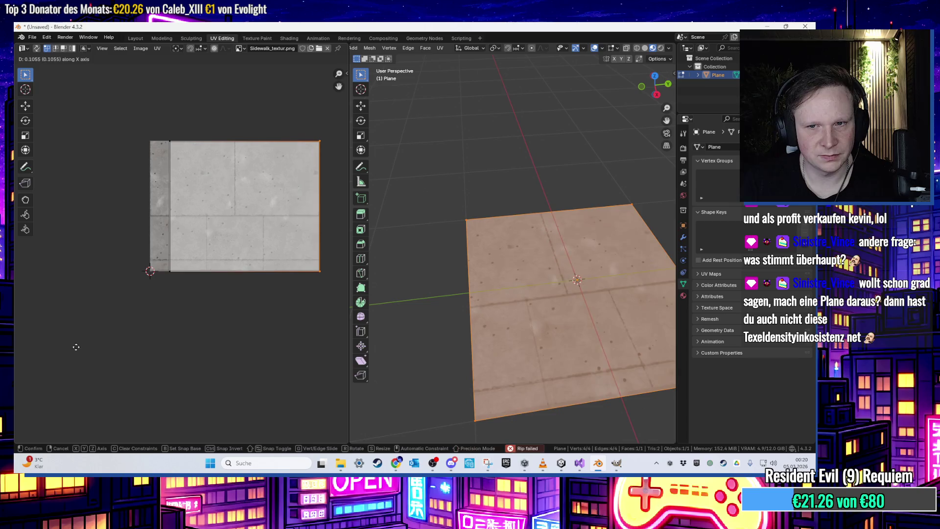
left_click_drag(176, 118, 132, 293)
key("g")
left_click(84, 310)
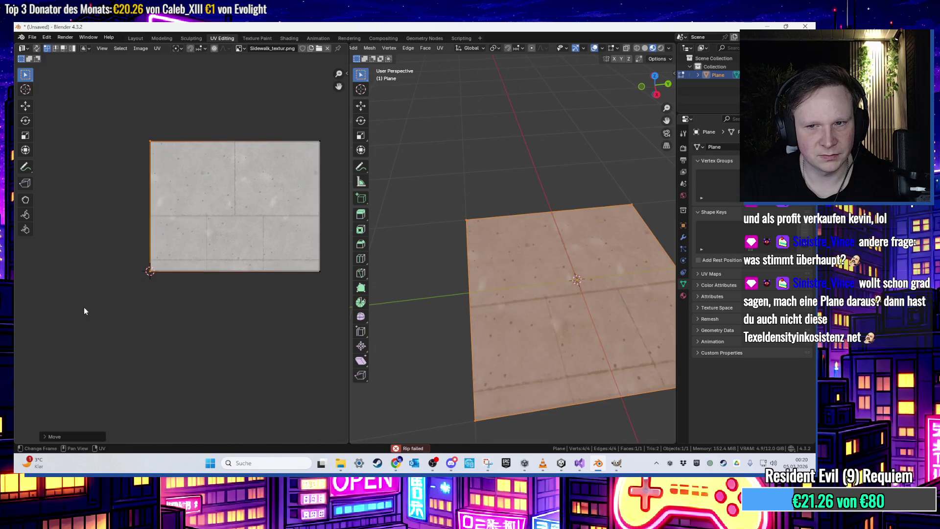
scroll(440, 327, "down", 3)
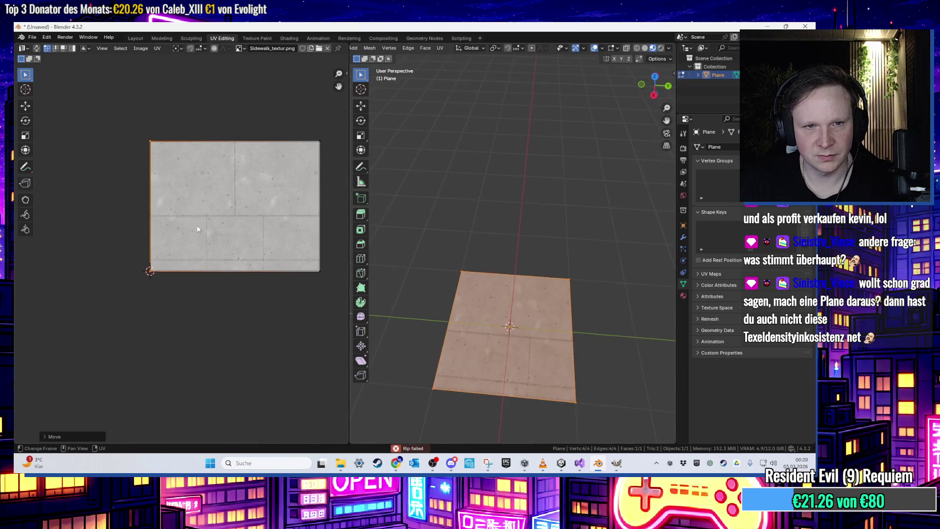
- Select the whole UV face and scale it up beyond the image bounds
left_click(157, 48)
left_click(162, 93)
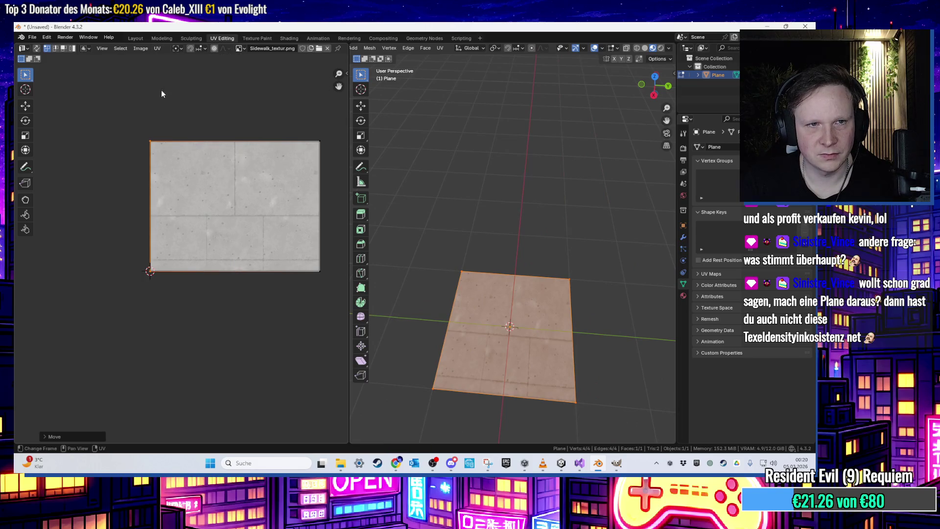
left_click(157, 48)
left_click(156, 73)
scroll(250, 164, "down", 1)
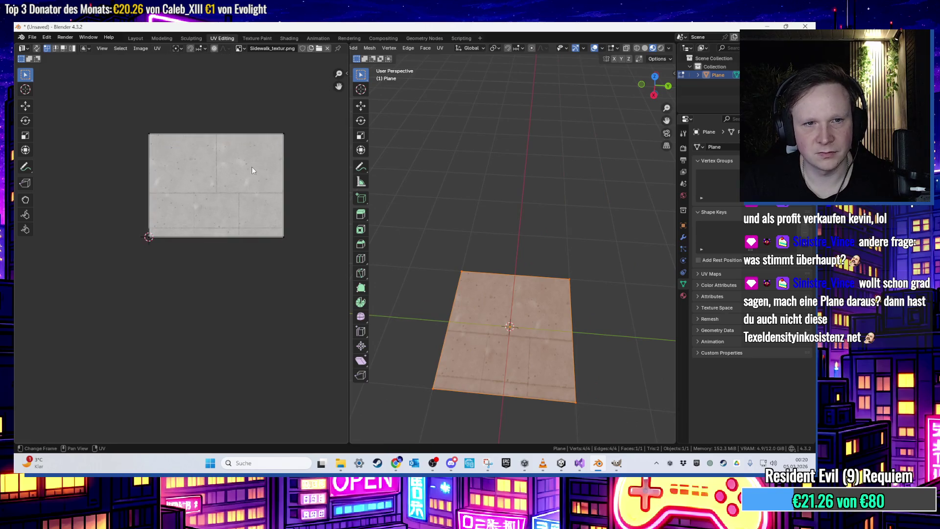
scroll(563, 315, "down", 2)
scroll(562, 314, "up", 1)
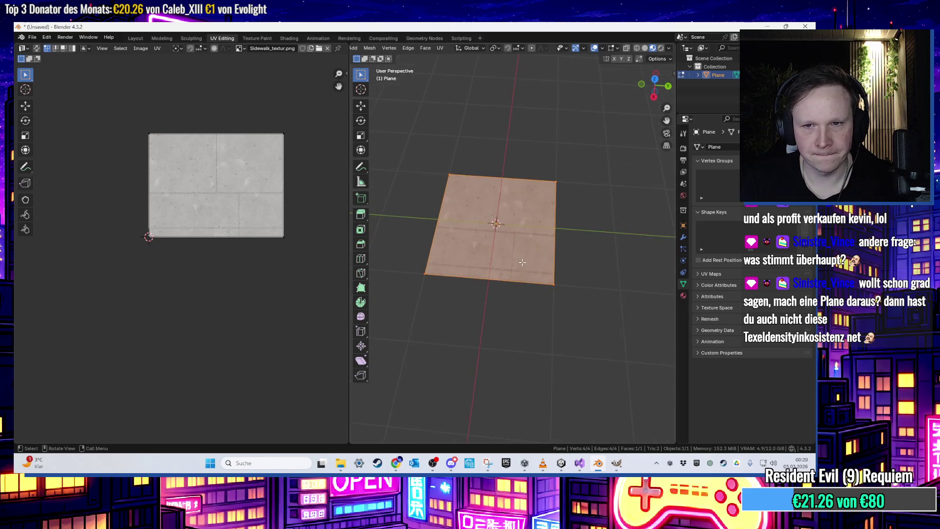
scroll(189, 196, "down", 1)
key("a")
key("s")
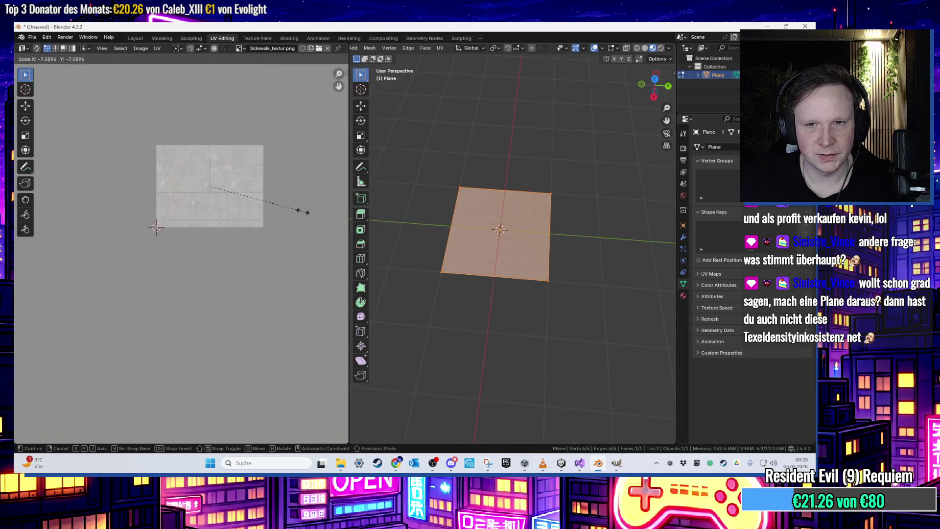
left_click(273, 199)
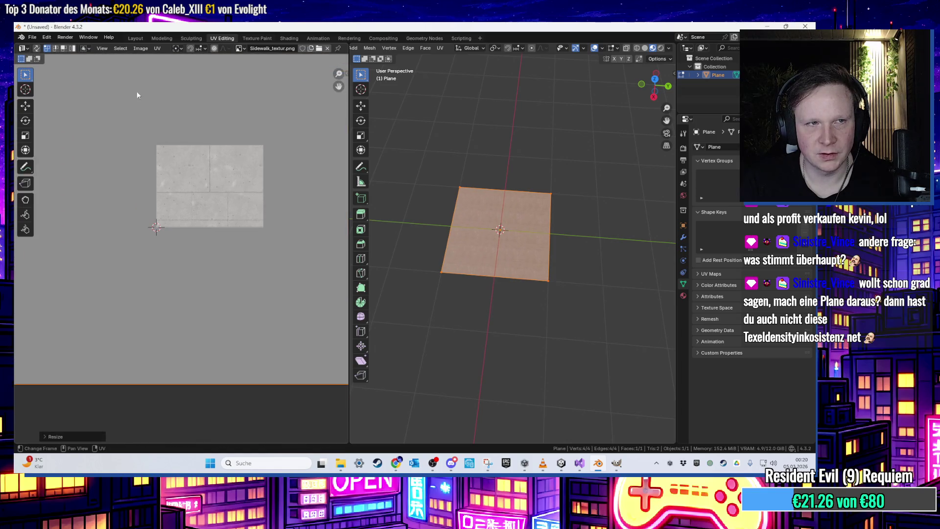
- Export the plane to the Desktop as Gehweg_gross.fbx and minimise Blender
left_click(32, 38)
mouse_move(49, 164)
left_click(155, 239)
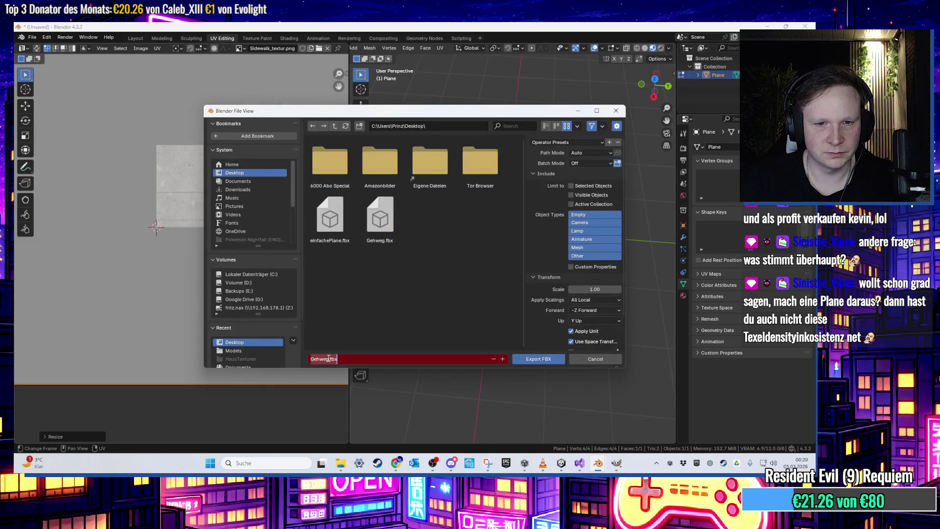
type("_gross")
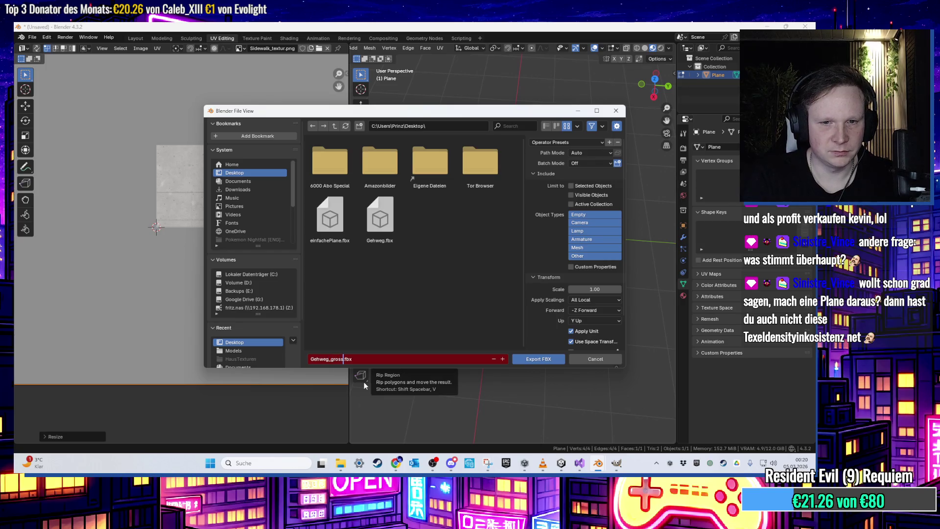
left_click(529, 360)
left_click(773, 27)
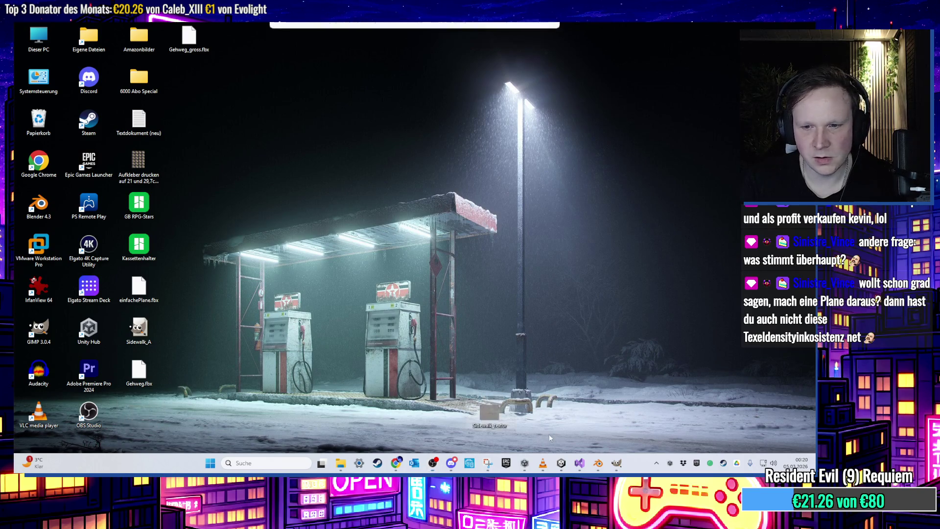
- Bring the sidewalk texture file from the desktop into the 00 HubWorld Textures folder
left_click(560, 463)
left_click(139, 354)
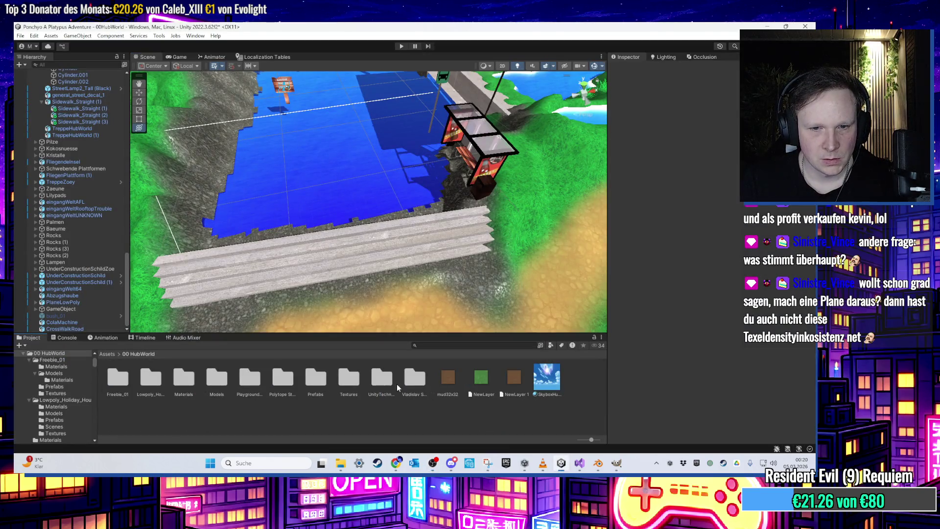
double_click(349, 377)
key("super+d")
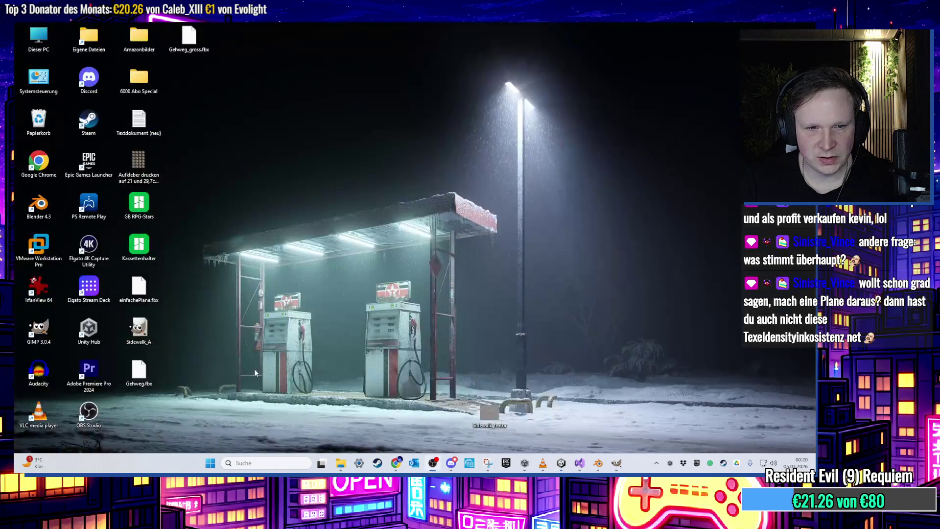
mouse_move(534, 409)
left_mouse_down()
mouse_move(575, 451)
mouse_move(343, 411)
left_mouse_up()
left_click(764, 25)
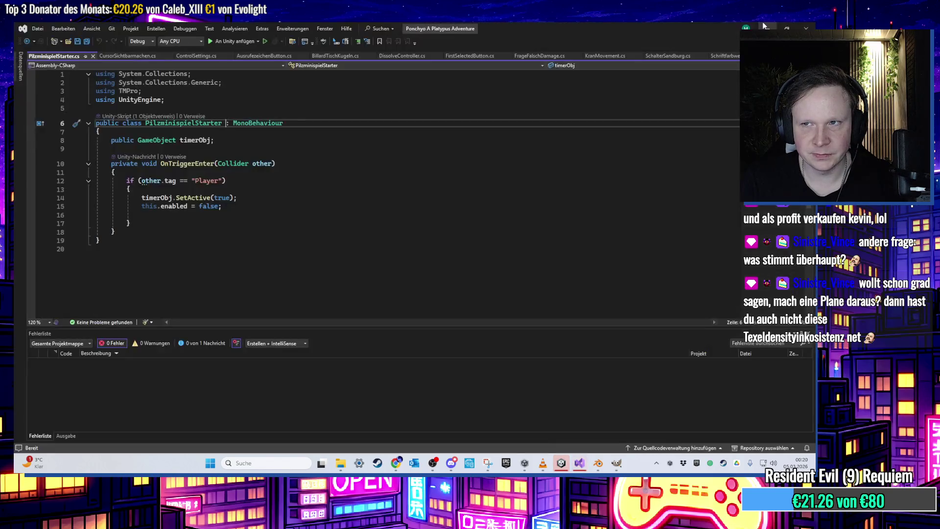
left_click(762, 21)
- Open 00 HubWorld > Models and drag Gehweg_gross into the hub-world scene
left_click(559, 468)
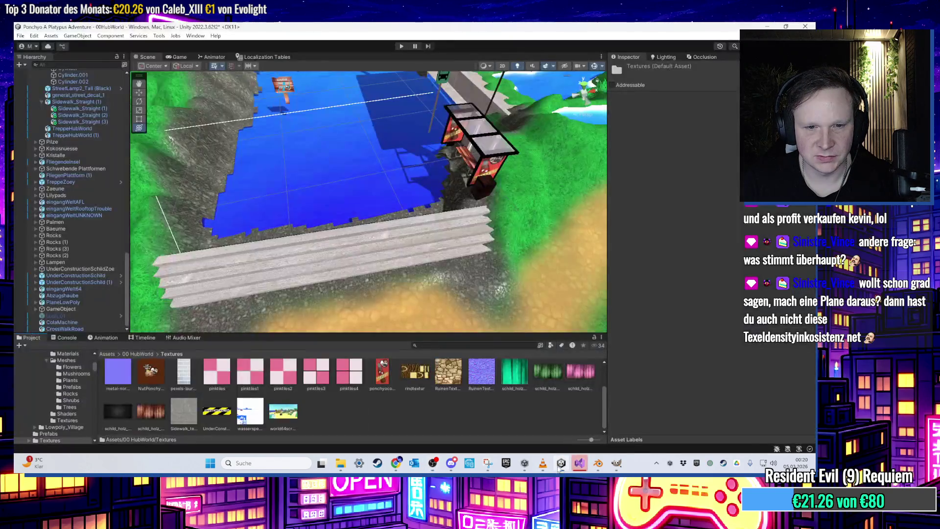
left_click(138, 354)
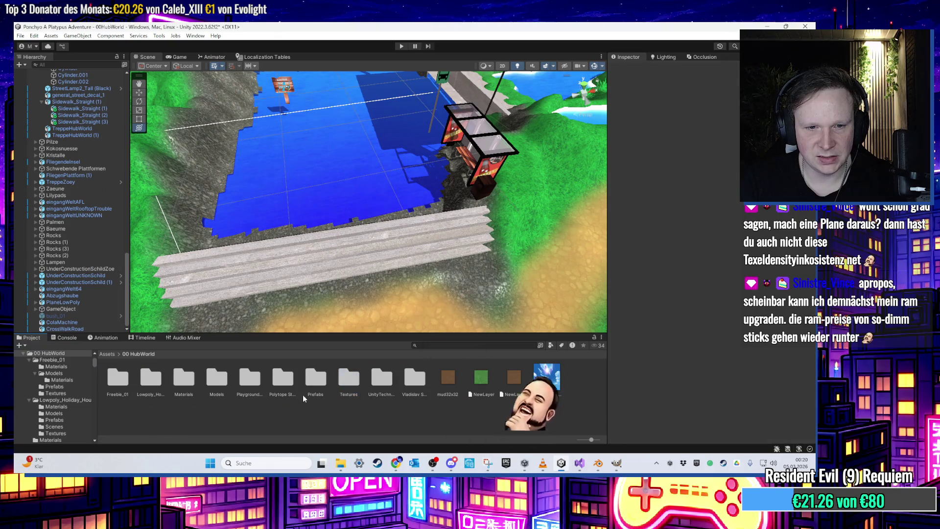
double_click(218, 381)
left_click(554, 465)
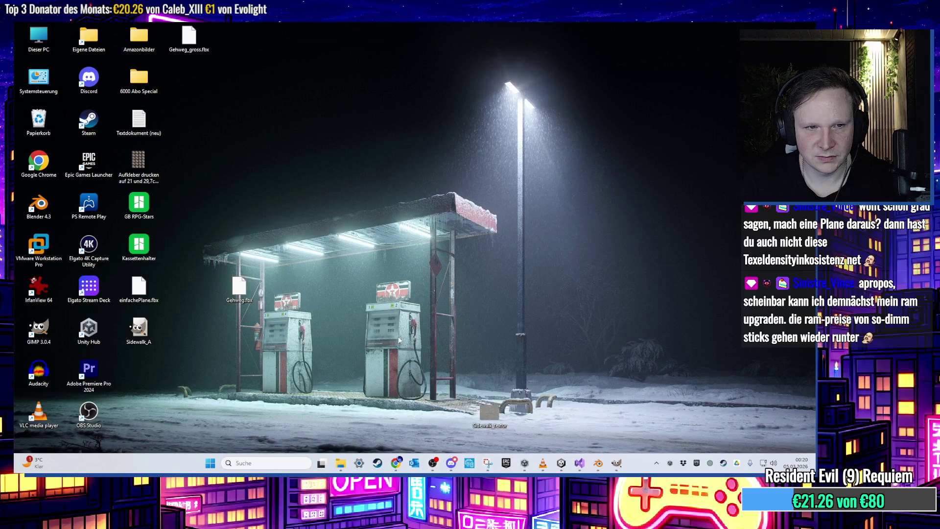
left_click(561, 462)
scroll(466, 426, "down", 1)
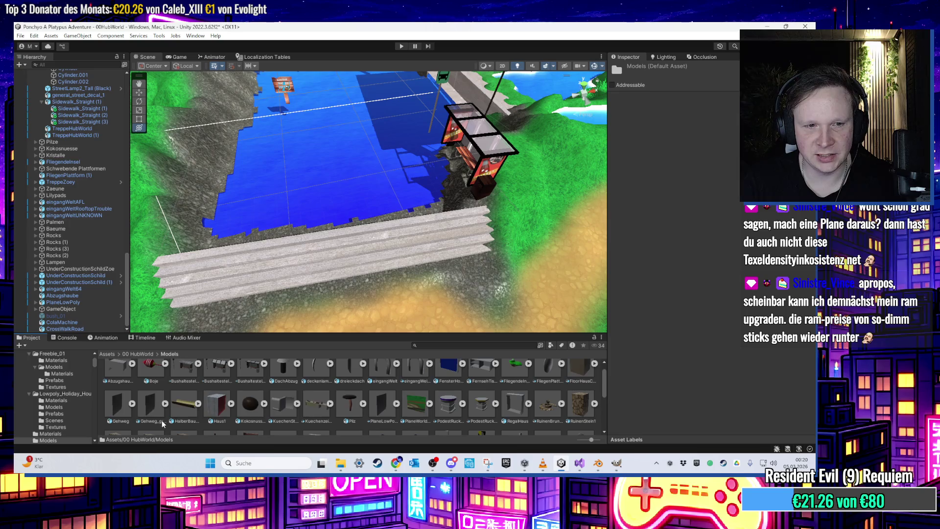
left_click_drag(151, 406, 325, 189)
- Frame Gehweg_gross, stretch it much wider along X, and tilt it slightly
key("f")
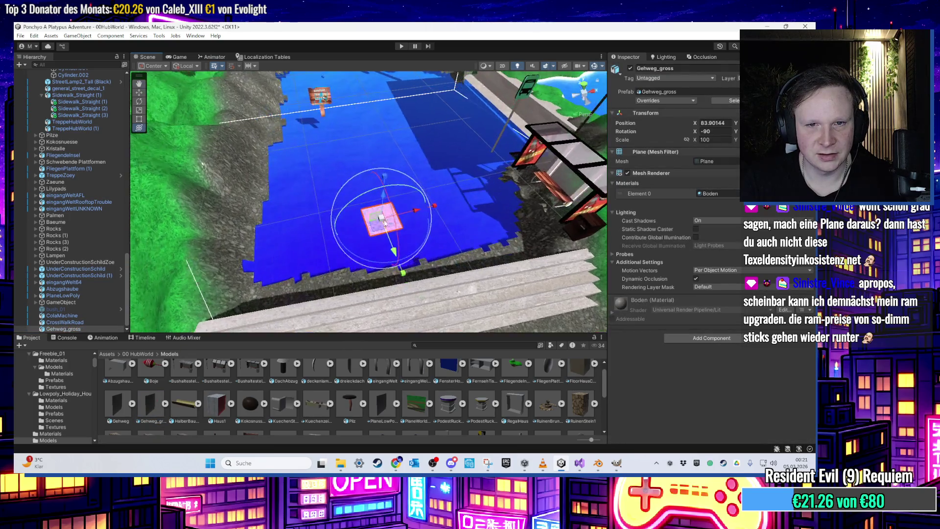
scroll(393, 158, "up", 3)
scroll(393, 229, "down", 2)
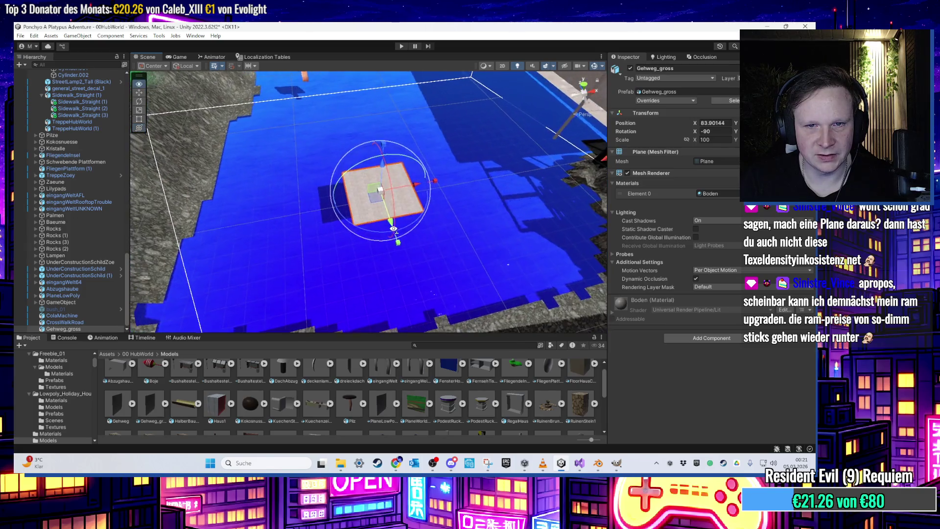
scroll(393, 229, "down", 5)
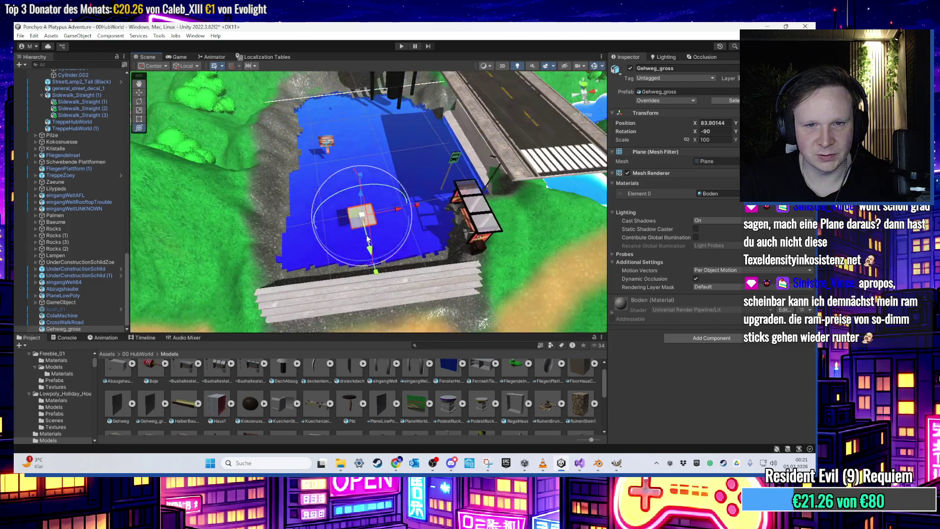
left_click_drag(361, 216, 441, 245)
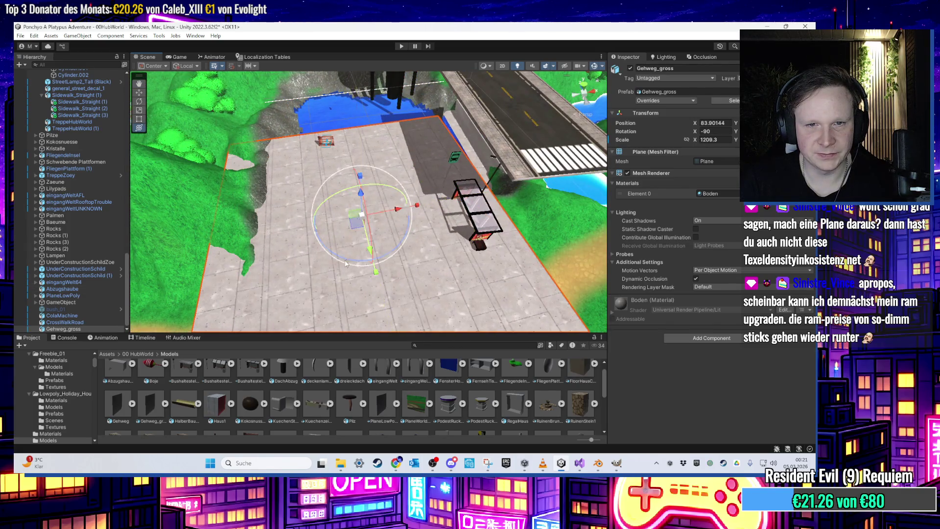
scroll(341, 176, "up", 2)
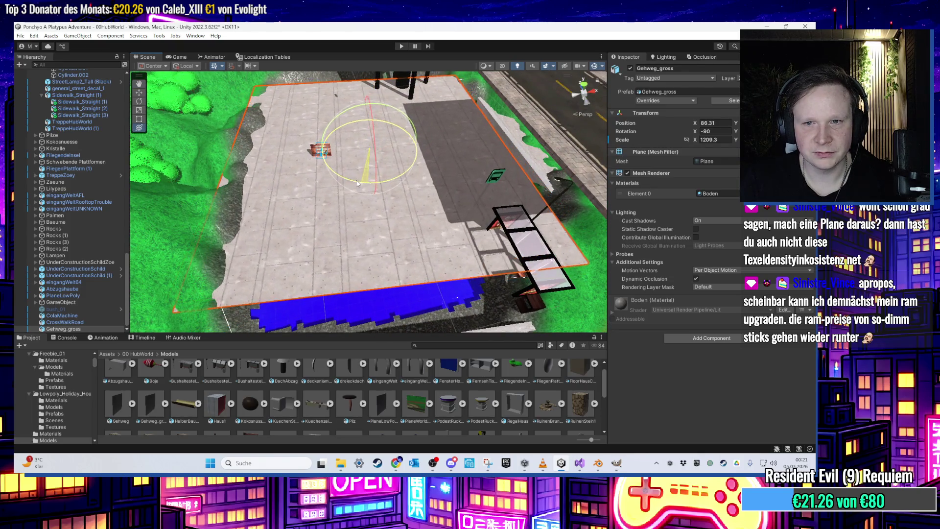
left_click_drag(351, 185, 357, 177)
left_click_drag(351, 143, 347, 147)
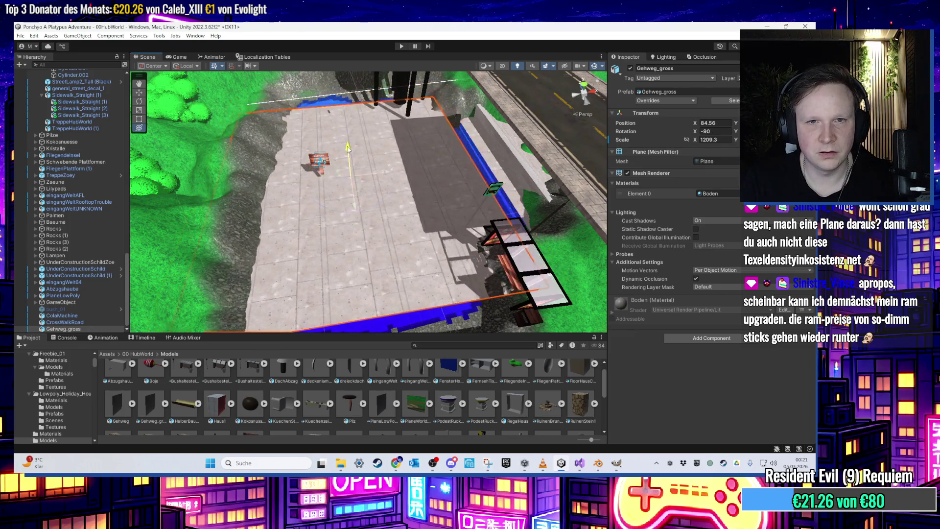
scroll(353, 172, "up", 10)
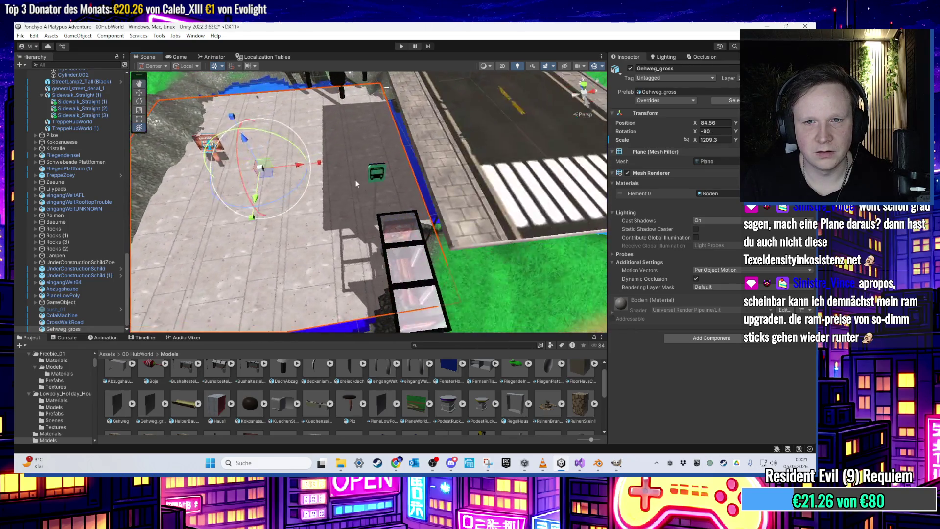
scroll(358, 191, "down", 10)
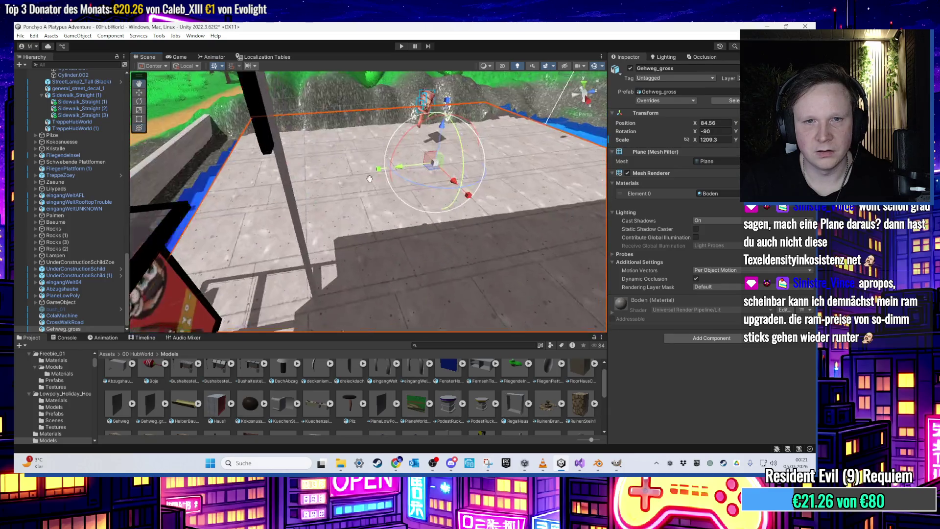
- Vertex-snap the plane's corner onto the neighbouring pavement at X 87.88137 and check it by the bus stop
mouse_move(378, 131)
left_mouse_down()
mouse_move(261, 193)
mouse_move(430, 216)
mouse_move(304, 194)
mouse_move(323, 206)
mouse_move(274, 230)
left_mouse_up()
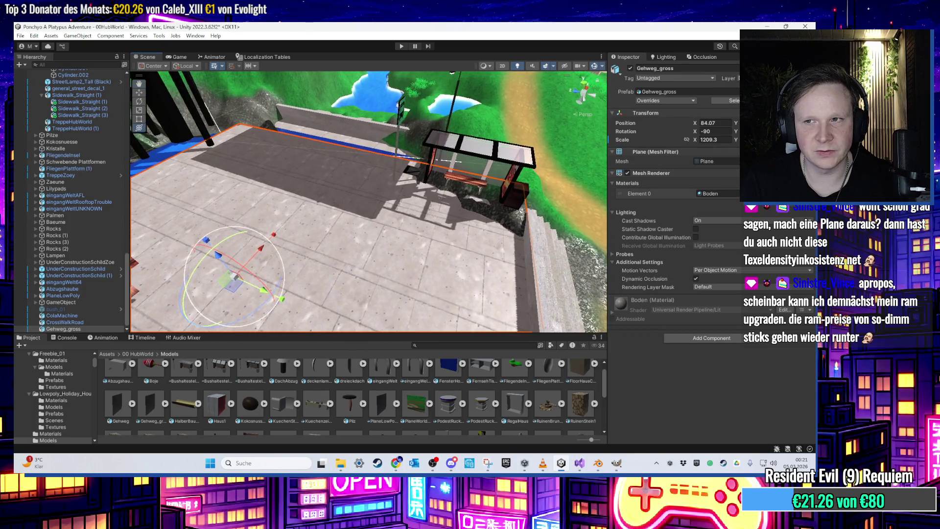
key("f")
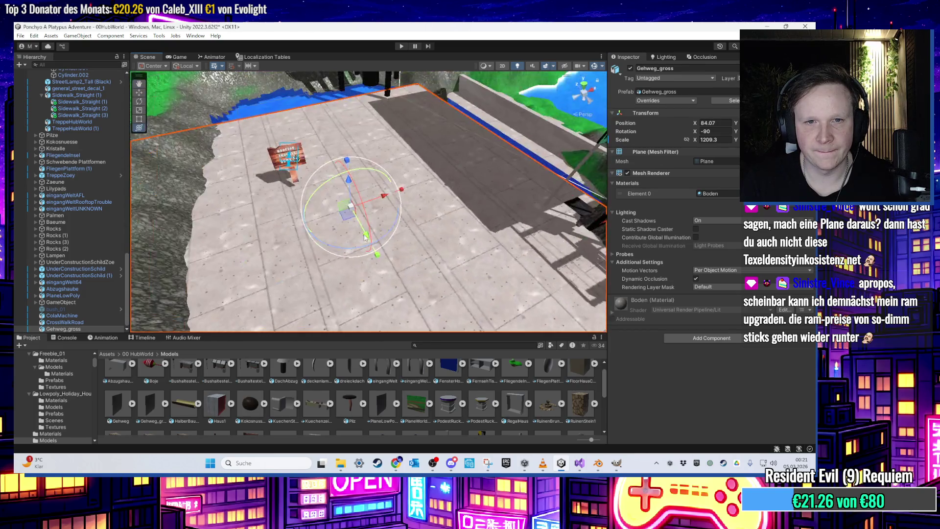
left_click_drag(407, 231, 457, 158)
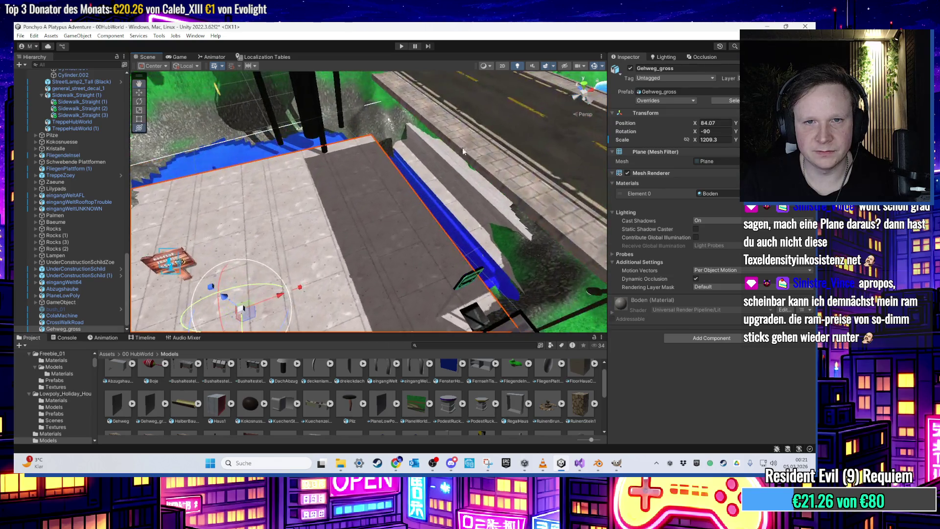
mouse_move(373, 138)
left_mouse_down()
mouse_move(405, 123)
mouse_move(343, 161)
mouse_move(206, 176)
mouse_move(338, 131)
mouse_move(363, 162)
mouse_move(198, 210)
mouse_move(386, 217)
mouse_move(381, 156)
left_mouse_up()
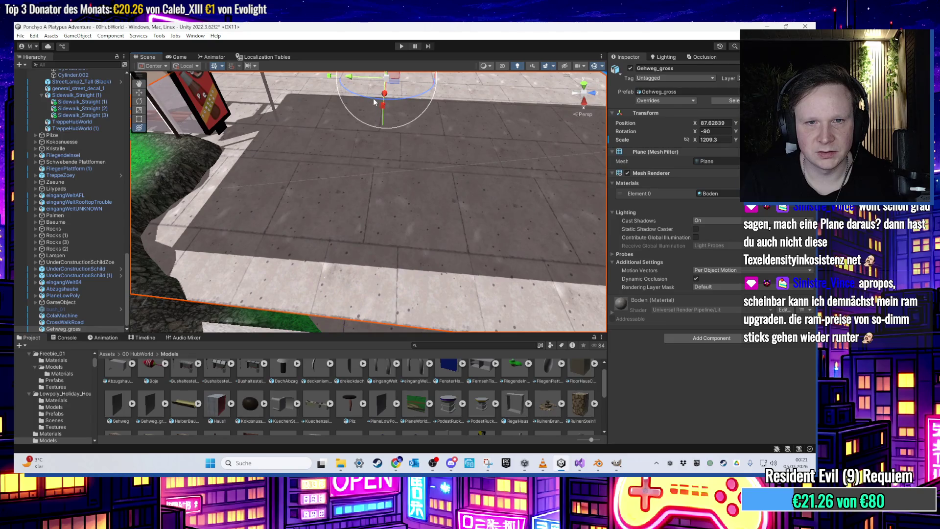
mouse_move(374, 101)
left_mouse_down()
mouse_move(418, 182)
mouse_move(392, 173)
left_mouse_up()
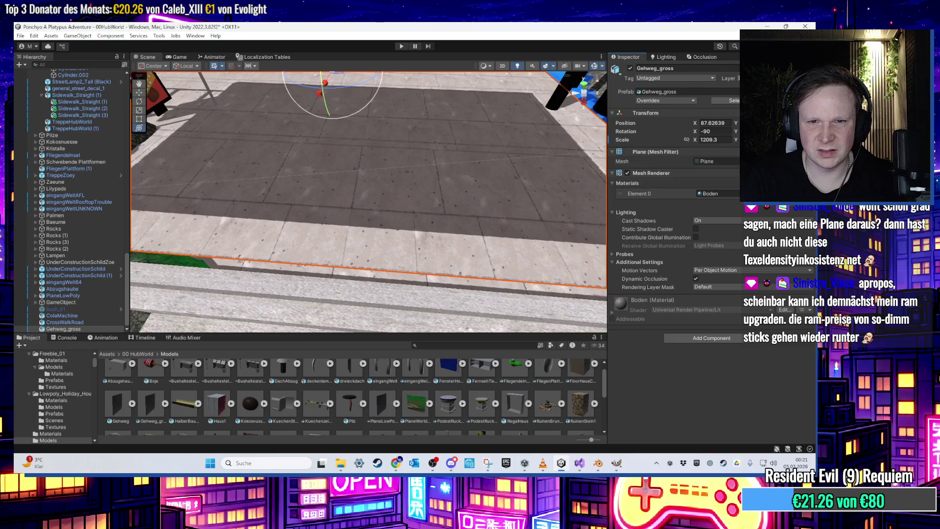
mouse_move(393, 173)
left_mouse_down()
mouse_move(379, 190)
mouse_move(305, 164)
mouse_move(412, 204)
mouse_move(409, 234)
mouse_move(464, 262)
mouse_move(557, 271)
left_mouse_up()
mouse_move(483, 260)
left_mouse_down()
mouse_move(424, 119)
mouse_move(357, 169)
mouse_move(398, 240)
mouse_move(374, 243)
mouse_move(387, 252)
mouse_move(451, 218)
mouse_move(425, 231)
mouse_move(430, 254)
mouse_move(404, 267)
left_mouse_up()
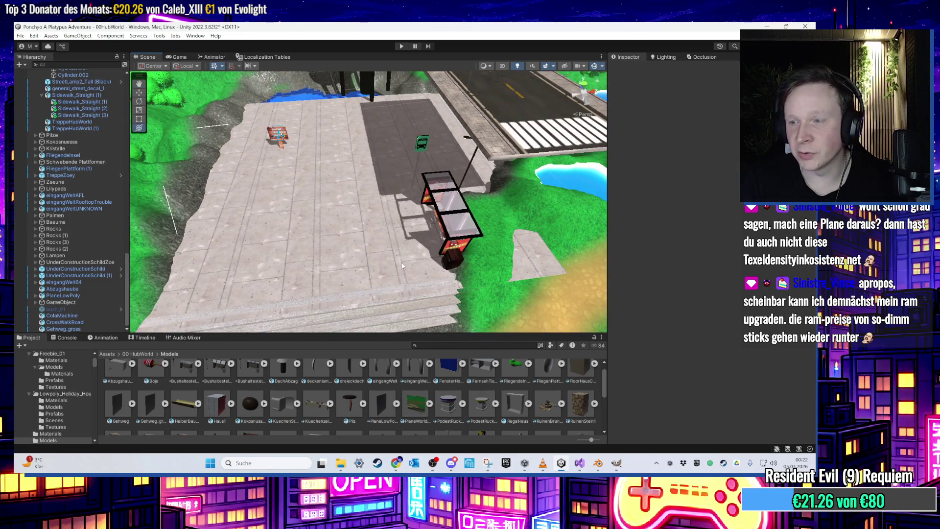
left_click(328, 251)
- Nudge Gehweg_gross along X toward the stairs, then undo the last small shift
key("f")
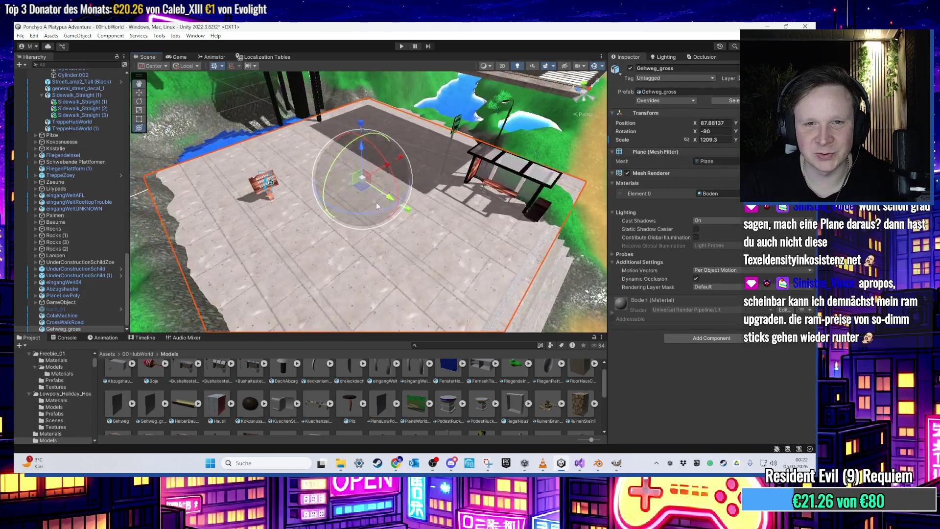
mouse_move(390, 198)
left_mouse_down()
mouse_move(347, 181)
mouse_move(307, 201)
mouse_move(406, 241)
mouse_move(380, 245)
left_mouse_up()
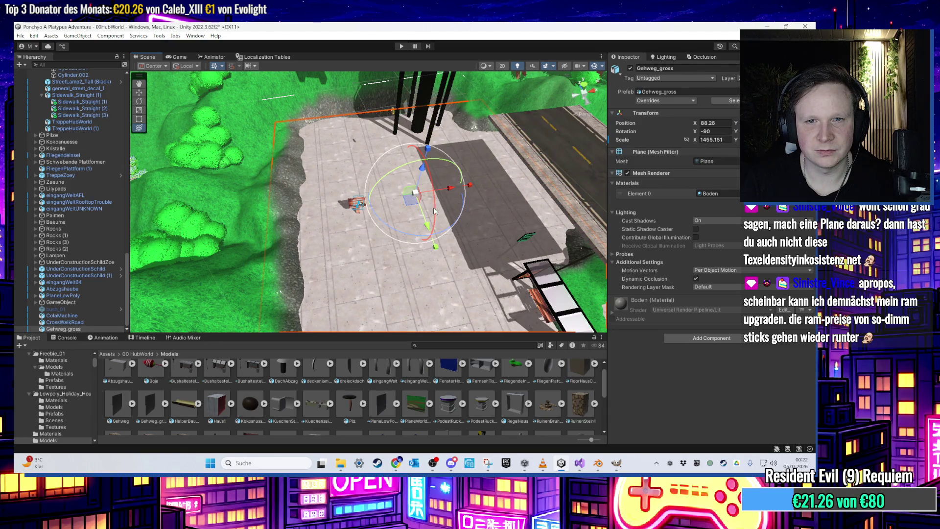
mouse_move(418, 214)
left_mouse_down()
mouse_move(326, 185)
mouse_move(487, 198)
mouse_move(315, 218)
mouse_move(431, 245)
mouse_move(414, 210)
left_mouse_up()
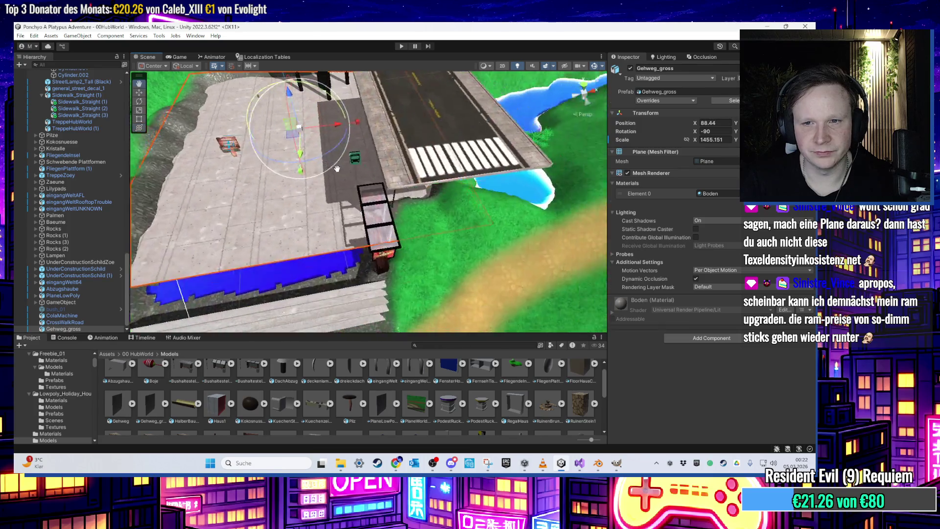
key("ctrl+z")
key("ctrl+z")
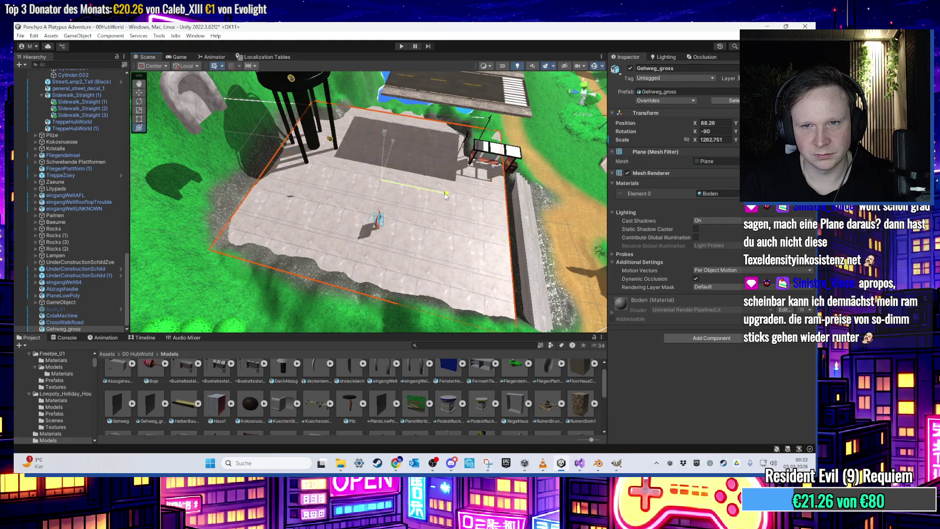
- Orbit around the steps, pond and bus stop to check the plane, then reselect it
mouse_move(448, 195)
left_mouse_down()
mouse_move(467, 293)
mouse_move(383, 195)
mouse_move(397, 201)
mouse_move(317, 179)
mouse_move(525, 249)
mouse_move(498, 244)
mouse_move(391, 172)
mouse_move(407, 152)
left_mouse_up()
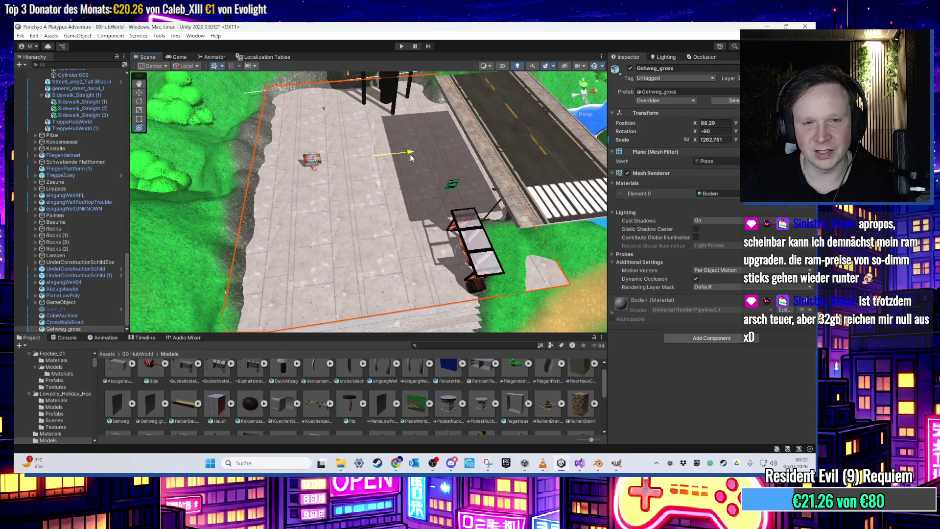
mouse_move(409, 160)
left_mouse_down()
mouse_move(324, 219)
mouse_move(319, 184)
mouse_move(333, 152)
mouse_move(324, 178)
mouse_move(320, 151)
left_mouse_up()
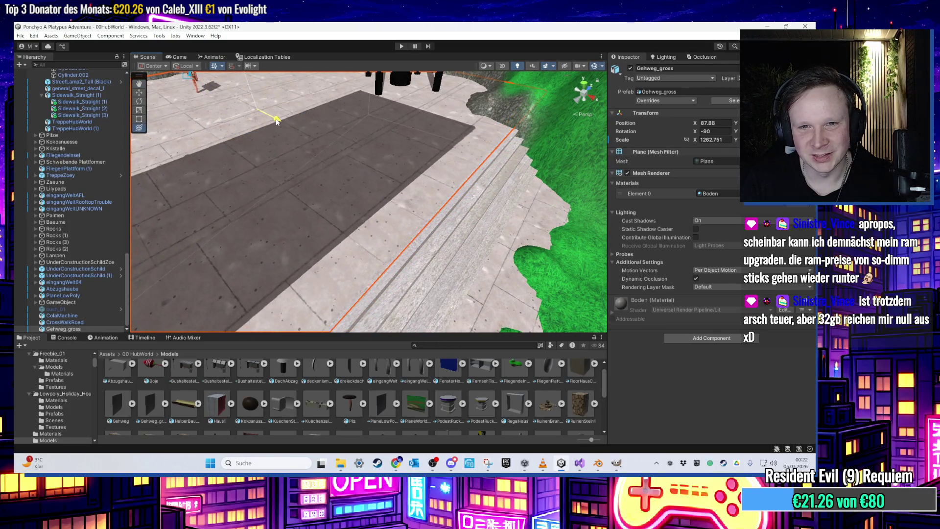
key("f")
scroll(415, 200, "up", 5)
mouse_move(415, 200)
left_mouse_down()
mouse_move(537, 187)
mouse_move(414, 237)
mouse_move(436, 191)
mouse_move(494, 239)
mouse_move(439, 211)
mouse_move(487, 241)
mouse_move(425, 219)
mouse_move(319, 152)
mouse_move(336, 185)
left_mouse_up()
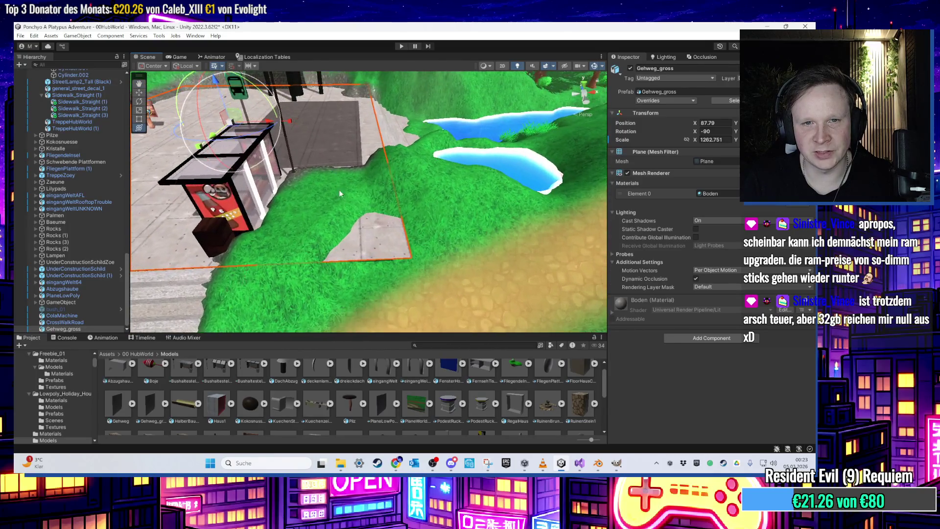
mouse_move(396, 234)
left_mouse_down()
mouse_move(430, 202)
mouse_move(389, 216)
mouse_move(297, 188)
mouse_move(391, 195)
mouse_move(363, 217)
mouse_move(384, 190)
mouse_move(340, 200)
mouse_move(386, 208)
mouse_move(367, 98)
mouse_move(210, 145)
mouse_move(256, 182)
mouse_move(284, 126)
mouse_move(156, 163)
mouse_move(361, 206)
mouse_move(333, 190)
mouse_move(388, 201)
mouse_move(338, 177)
left_mouse_up()
left_click(339, 200)
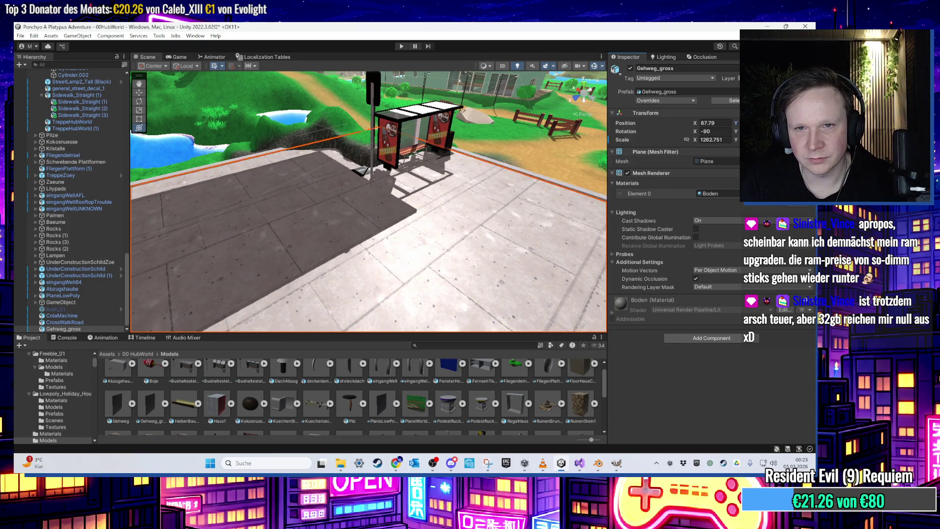
left_click_drag(286, 165, 254, 88)
mouse_move(356, 76)
left_mouse_down()
mouse_move(319, 133)
mouse_move(412, 134)
mouse_move(422, 117)
mouse_move(361, 229)
mouse_move(399, 195)
mouse_move(451, 179)
mouse_move(428, 184)
left_mouse_up()
left_click(443, 185)
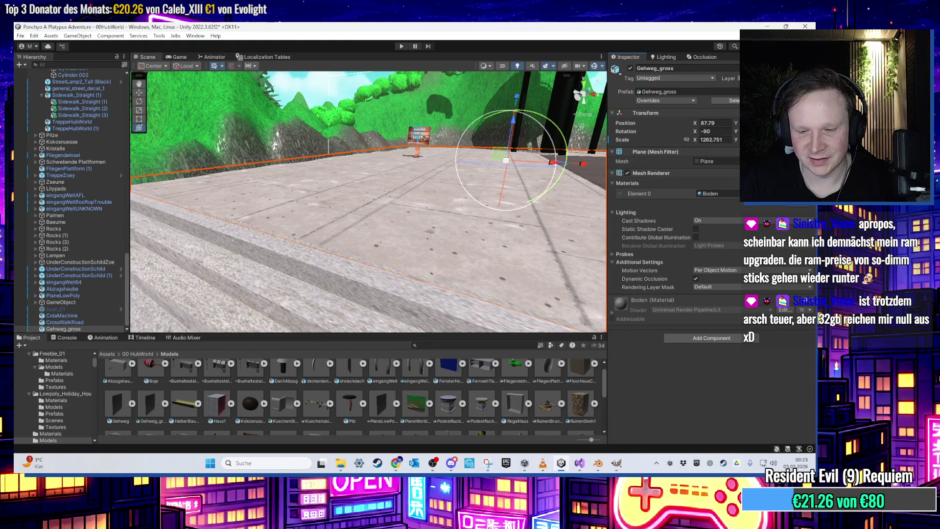
mouse_move(422, 138)
left_mouse_down()
mouse_move(341, 157)
mouse_move(352, 157)
left_mouse_up()
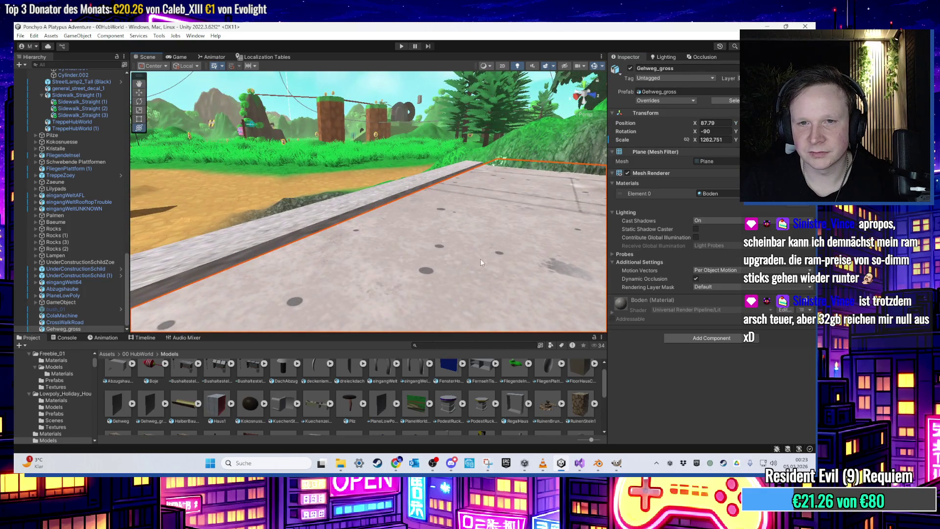
left_click_drag(397, 193, 685, 169)
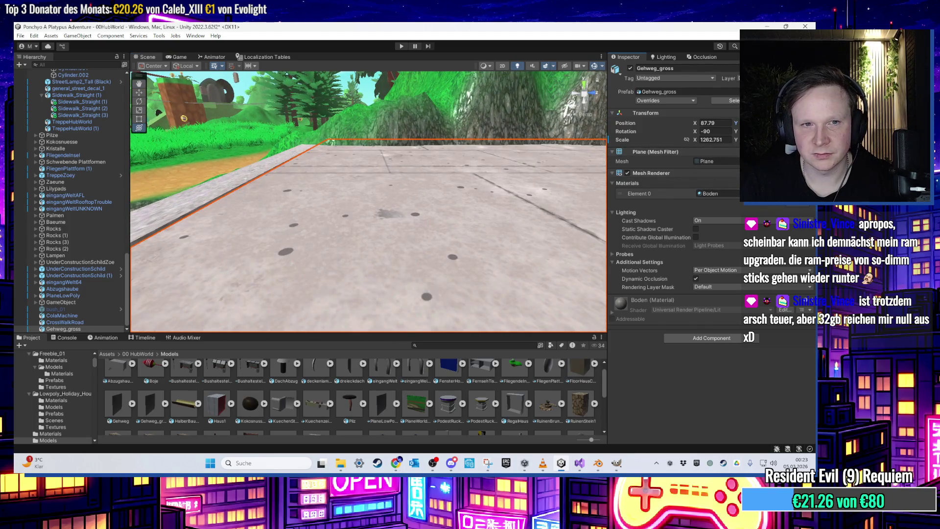
mouse_move(328, 178)
left_mouse_down()
mouse_move(467, 212)
mouse_move(375, 253)
mouse_move(383, 116)
mouse_move(338, 193)
mouse_move(354, 181)
mouse_move(315, 169)
mouse_move(407, 181)
mouse_move(420, 195)
mouse_move(258, 192)
mouse_move(288, 124)
mouse_move(492, 166)
mouse_move(280, 145)
mouse_move(196, 117)
mouse_move(212, 150)
left_mouse_up()
left_click(383, 116)
left_click(355, 177)
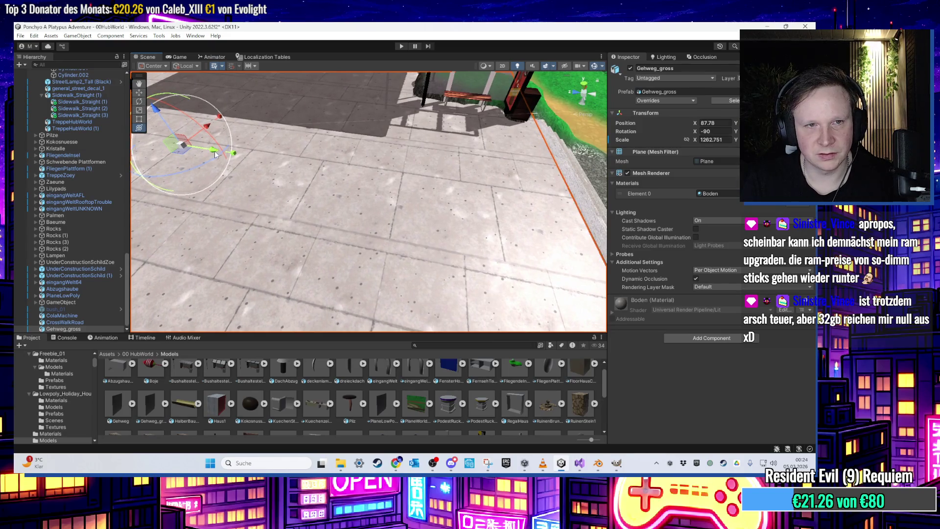
mouse_move(214, 153)
left_mouse_down()
mouse_move(407, 161)
mouse_move(495, 152)
mouse_move(544, 170)
mouse_move(377, 193)
mouse_move(260, 195)
left_mouse_up()
mouse_move(333, 198)
left_mouse_down()
mouse_move(349, 195)
mouse_move(301, 190)
mouse_move(303, 177)
mouse_move(248, 140)
mouse_move(204, 139)
left_mouse_up()
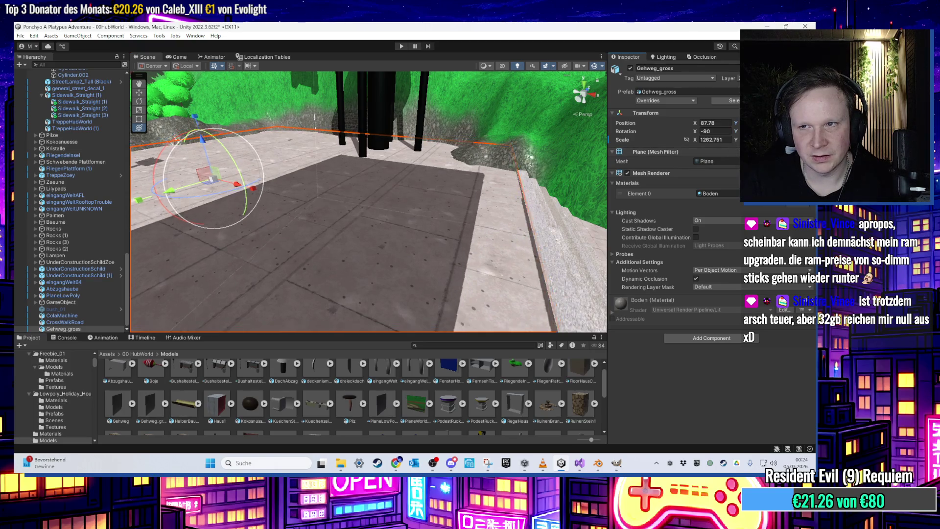
mouse_move(499, 245)
left_mouse_down()
mouse_move(451, 248)
mouse_move(501, 247)
mouse_move(465, 194)
mouse_move(447, 207)
mouse_move(569, 266)
mouse_move(494, 251)
mouse_move(533, 208)
mouse_move(401, 177)
left_mouse_up()
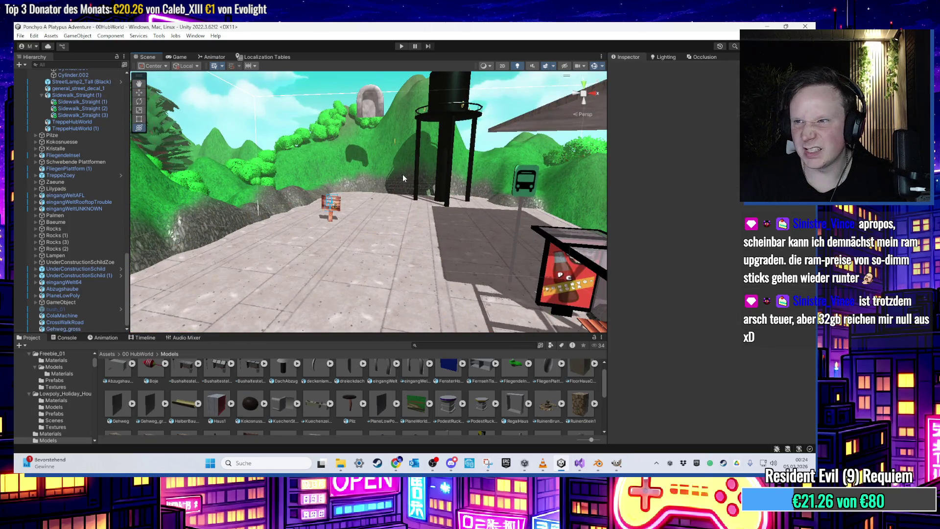
mouse_move(403, 175)
left_mouse_down()
mouse_move(431, 240)
mouse_move(275, 252)
left_mouse_up()
left_click(274, 251)
- Put the sidewalk plane into Edit Mode in Blender with face selection, viewed from above
left_click(598, 464)
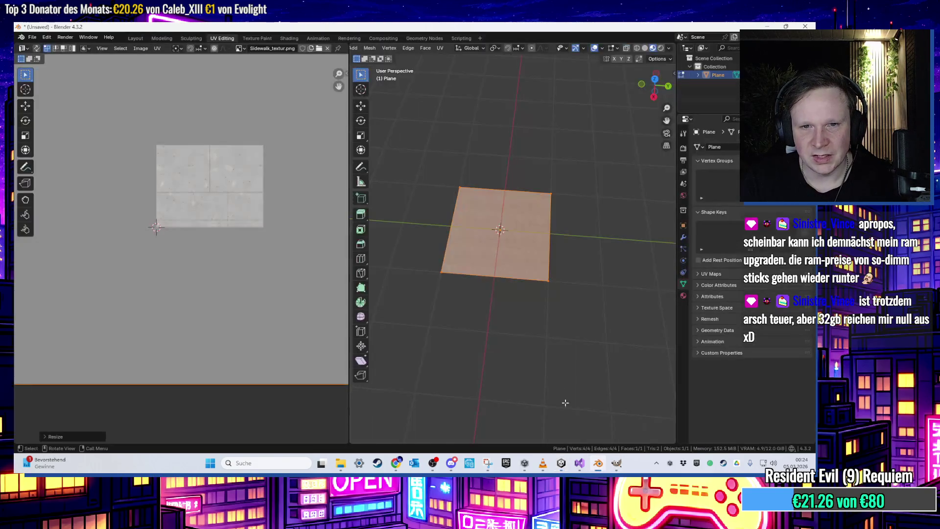
left_click(136, 38)
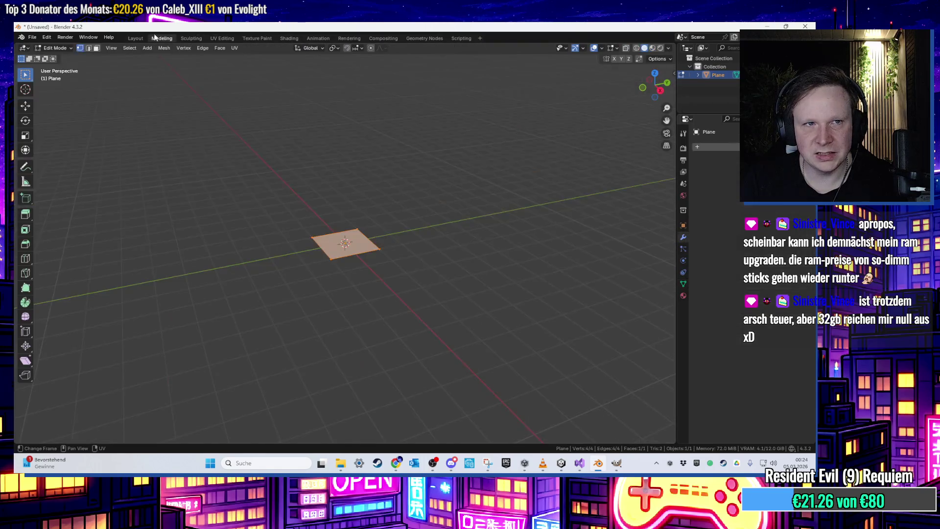
key("Tab")
left_click_drag(364, 255, 347, 259)
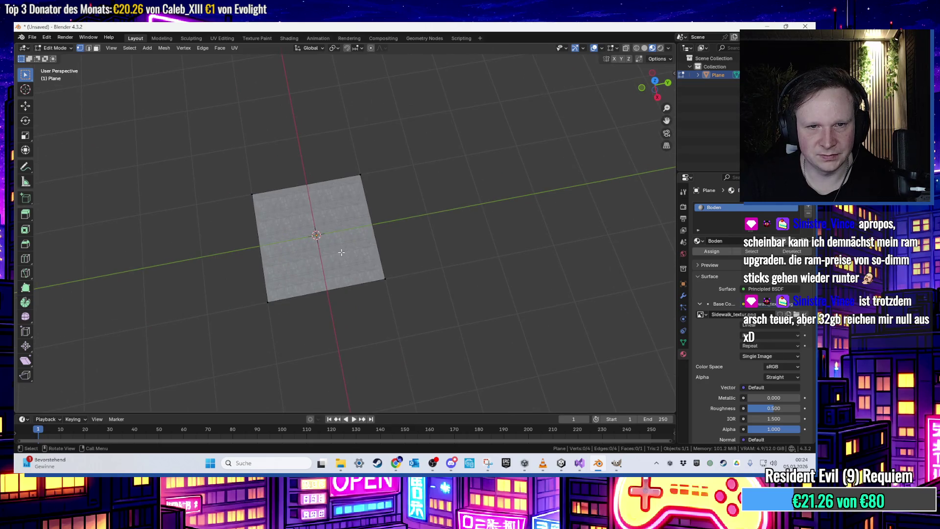
key("3")
left_click(343, 252)
- Subdivide the plane twice, first into 4 faces and then into 16 faces
right_click(321, 251)
key("Escape")
right_click(327, 248)
left_click(327, 247)
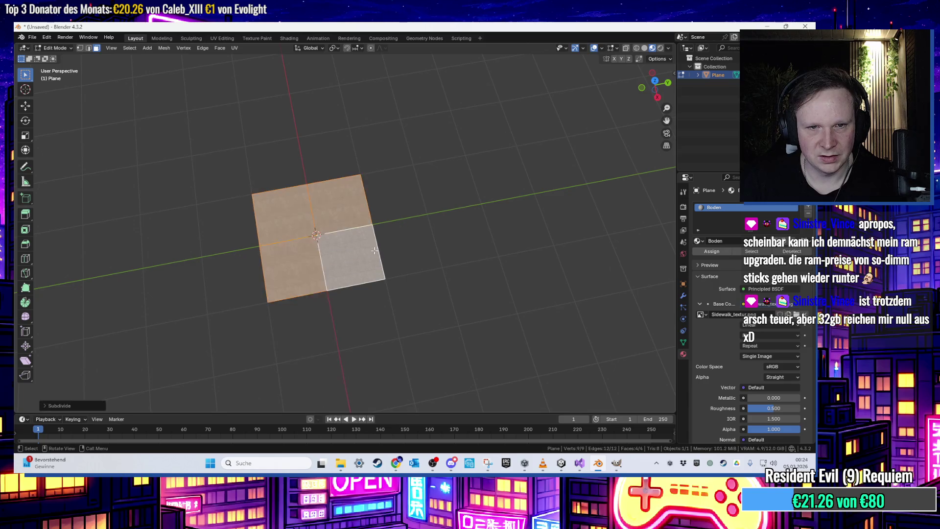
right_click(367, 248)
key("Escape")
right_click(328, 247)
left_click(328, 247)
- Subdivide the bottom-right corner face of the plane
scroll(385, 223, "up", 3)
left_click(333, 264)
right_click(333, 240)
right_click(340, 265)
left_click(340, 266)
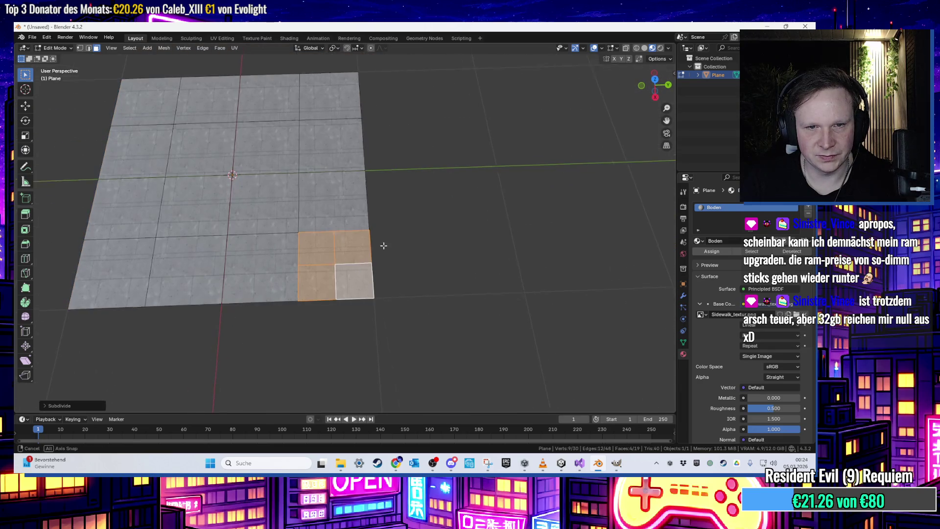
left_click(397, 247)
- Delete two small corner sub-faces, then undo those deletions
left_click(354, 257)
key("x")
left_click(343, 271)
left_click(327, 264)
key("x")
left_click(327, 265)
key("ctrl+z")
key("ctrl+z")
key("ctrl+z")
- Subdivide the three faces around the plane's corner
left_click(332, 256, "shift")
left_click(353, 235, "shift")
right_click(353, 236)
left_click(356, 237)
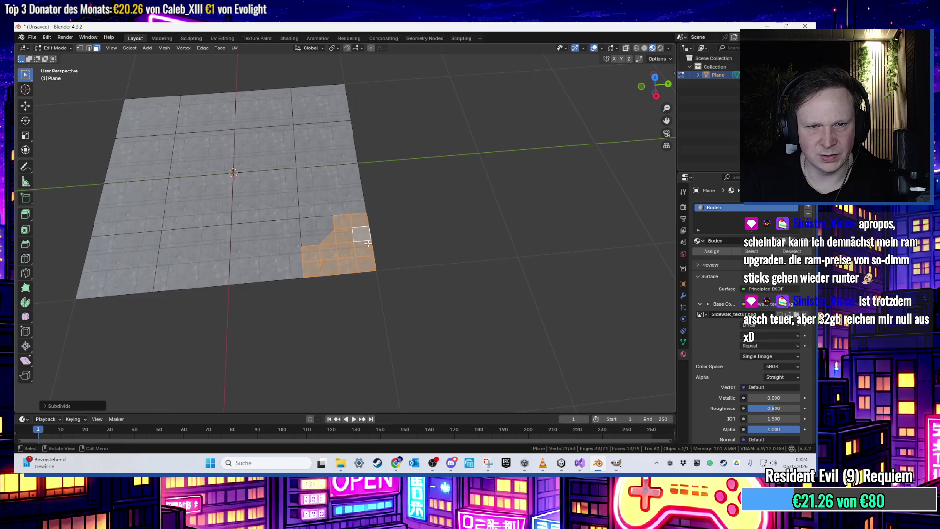
scroll(359, 240, "up", 4)
left_click(395, 252)
- Box-select the four corner faces and delete them to cut the notch
mouse_move(516, 201)
left_mouse_down()
mouse_move(488, 246)
mouse_move(437, 261)
left_mouse_up()
left_click(518, 207)
left_click_drag(514, 210, 435, 255)
key("x")
left_click(462, 260)
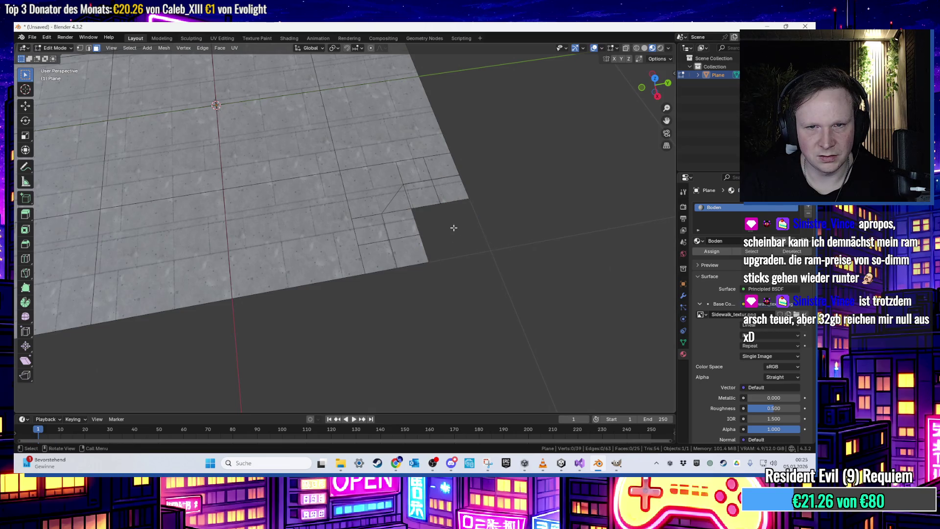
- Export the notched plane as FBX, overwriting Gehweg_gross.fbx
left_click(31, 37)
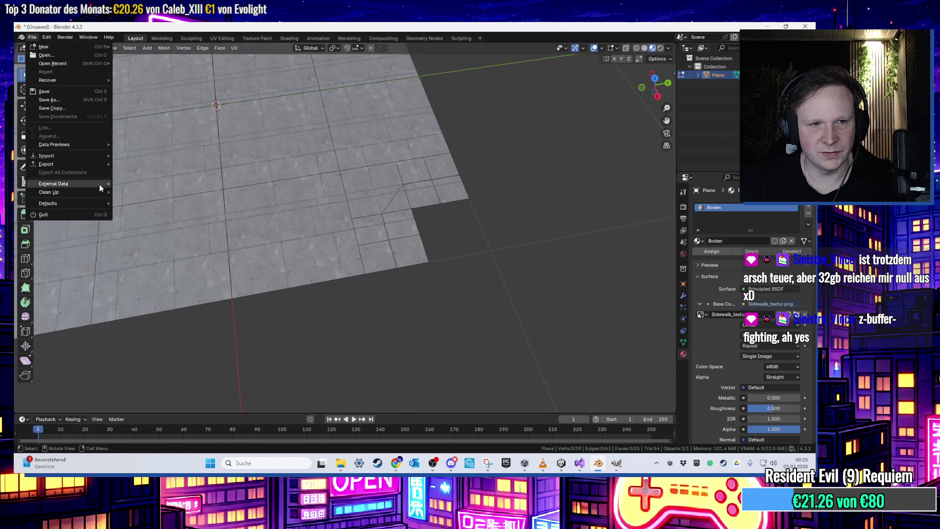
mouse_move(77, 165)
left_click(135, 239)
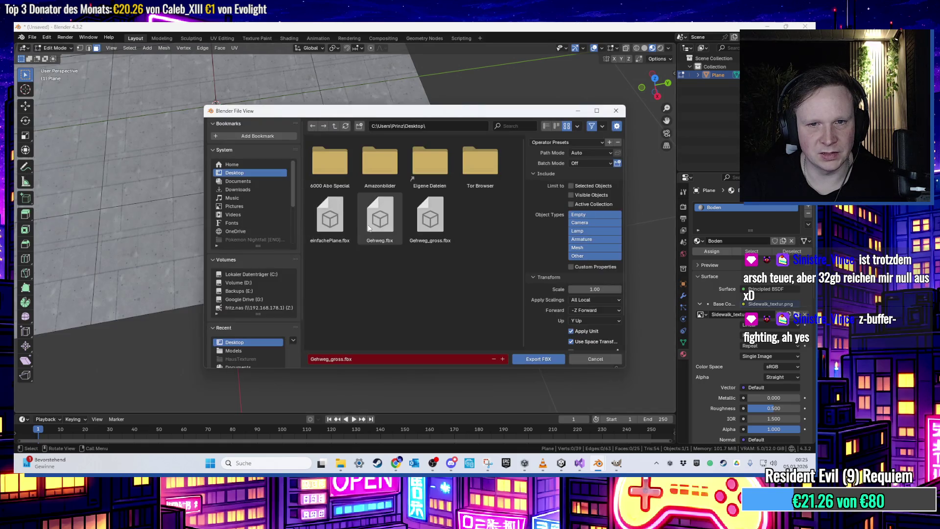
double_click(414, 228)
left_click(768, 26)
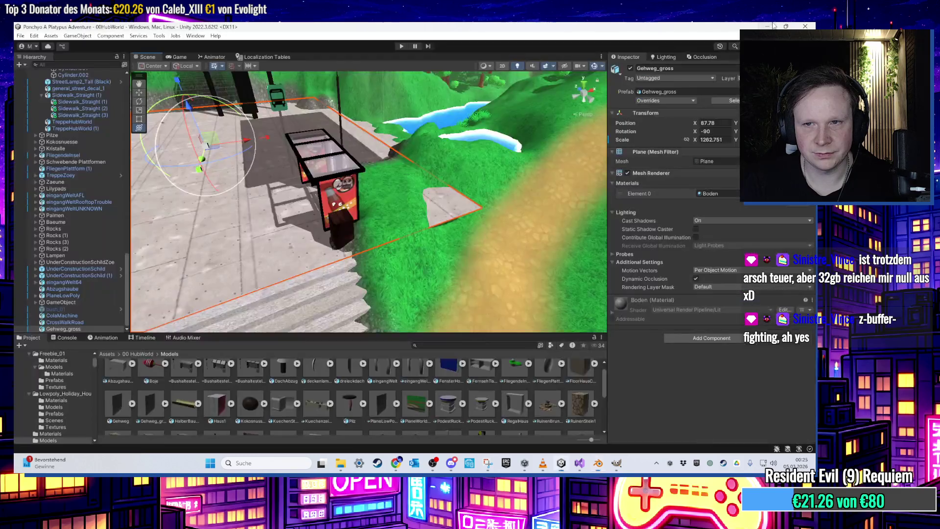
- Reveal the project's Models folder in File Explorer and move that window aside
right_click(439, 416)
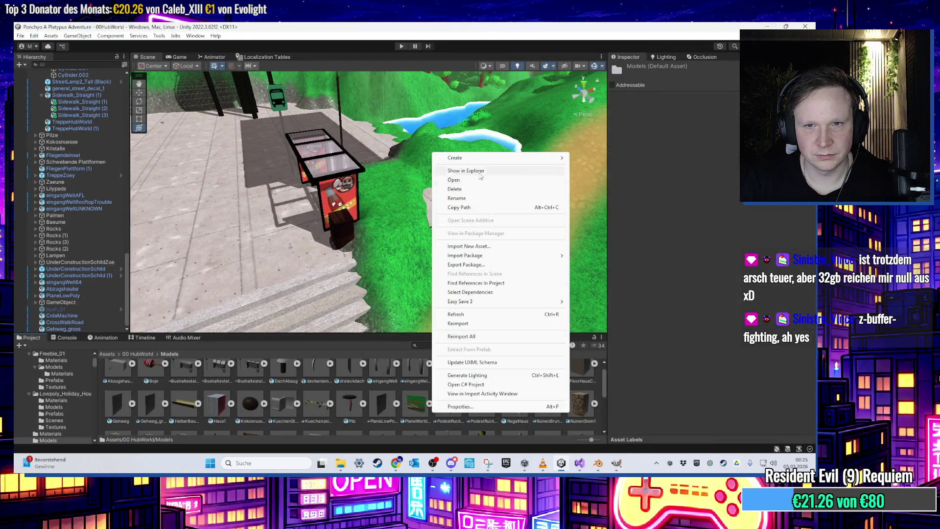
left_click(480, 178)
left_click_drag(430, 62, 939, 76)
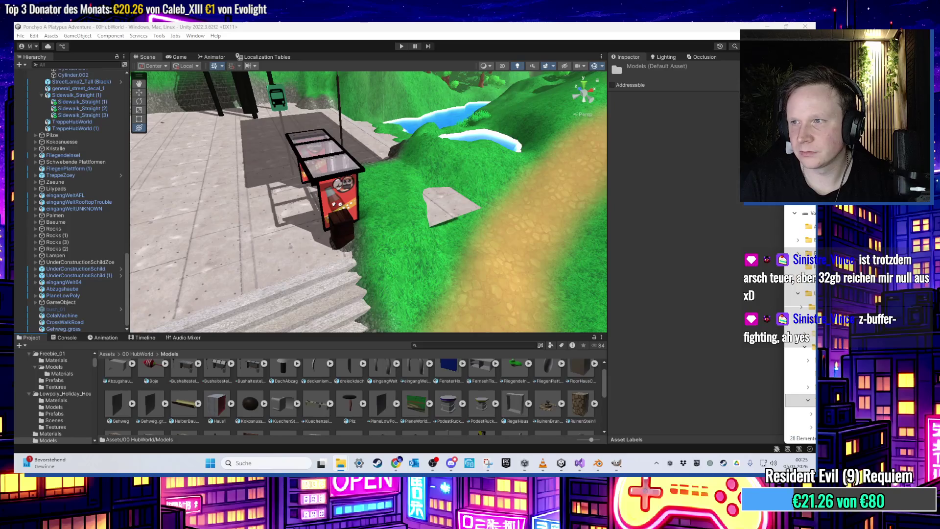
left_click(767, 26)
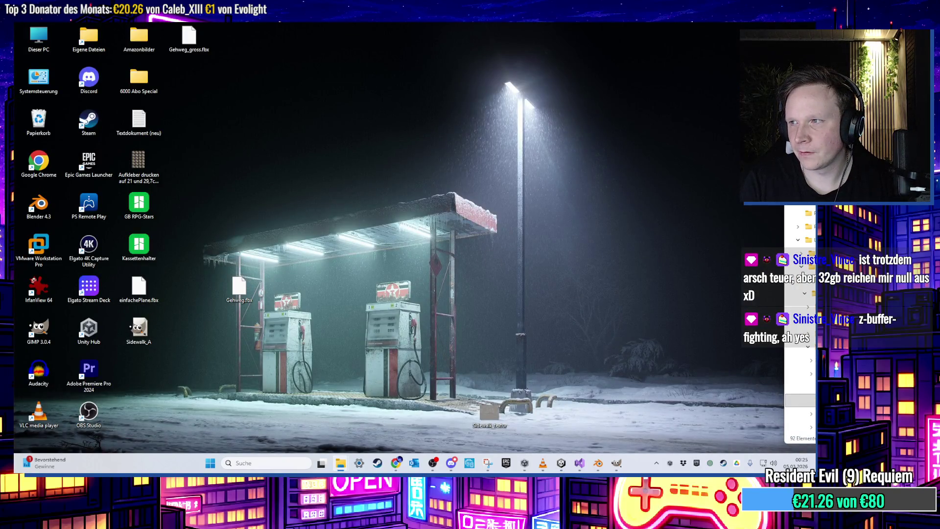
- Select the Gehweg_gross sidewalk plane near the steps and rotate it around its vertical axis
left_click(569, 466)
mouse_move(424, 238)
left_mouse_down()
mouse_move(459, 301)
mouse_move(407, 259)
mouse_move(378, 272)
mouse_move(358, 235)
mouse_move(391, 205)
mouse_move(371, 209)
left_mouse_up()
left_click(377, 271)
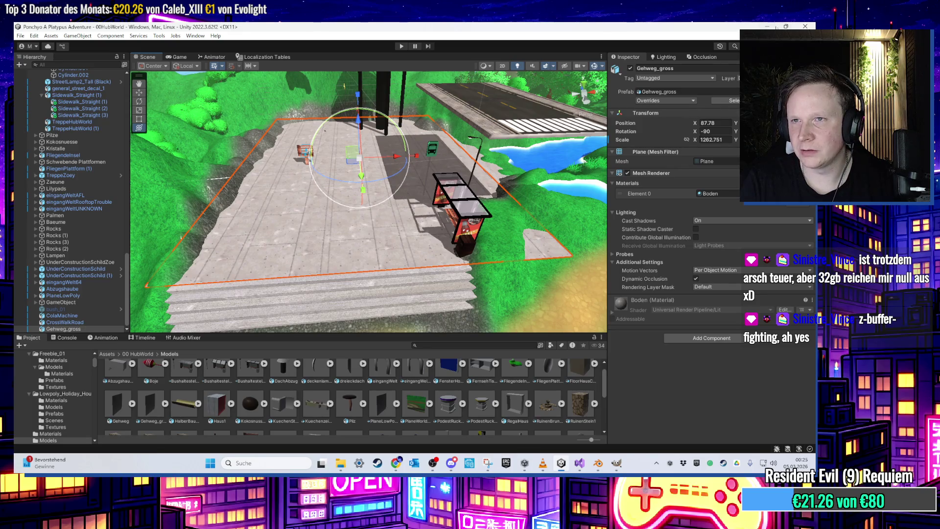
key("super+d")
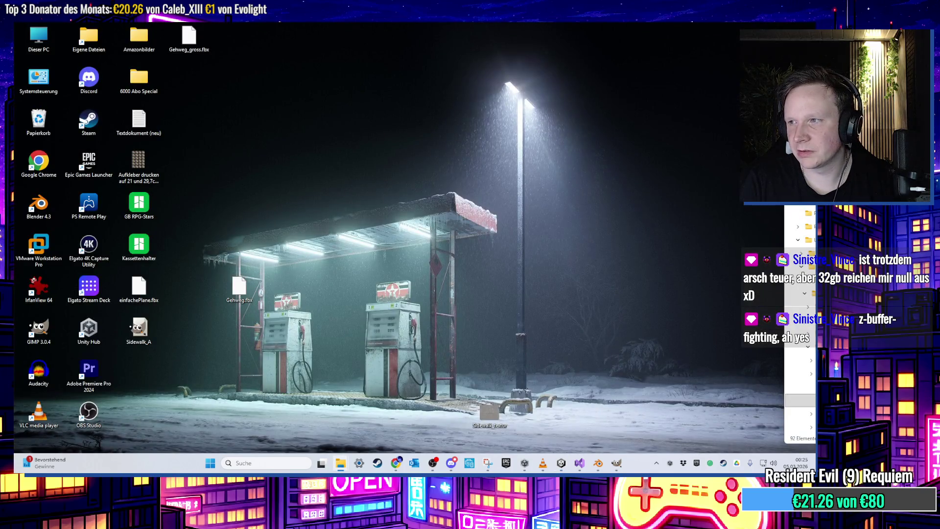
left_click(567, 461)
mouse_move(523, 269)
left_mouse_down()
mouse_move(336, 246)
mouse_move(408, 211)
mouse_move(402, 203)
left_mouse_up()
mouse_move(401, 157)
left_mouse_down()
mouse_move(557, 154)
mouse_move(524, 181)
left_mouse_up()
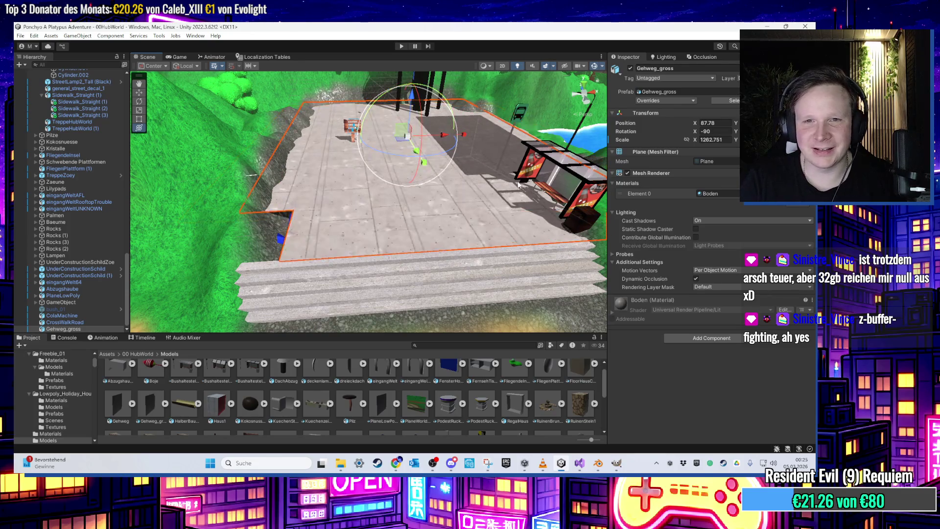
key("super")
type("calc")
key("Return")
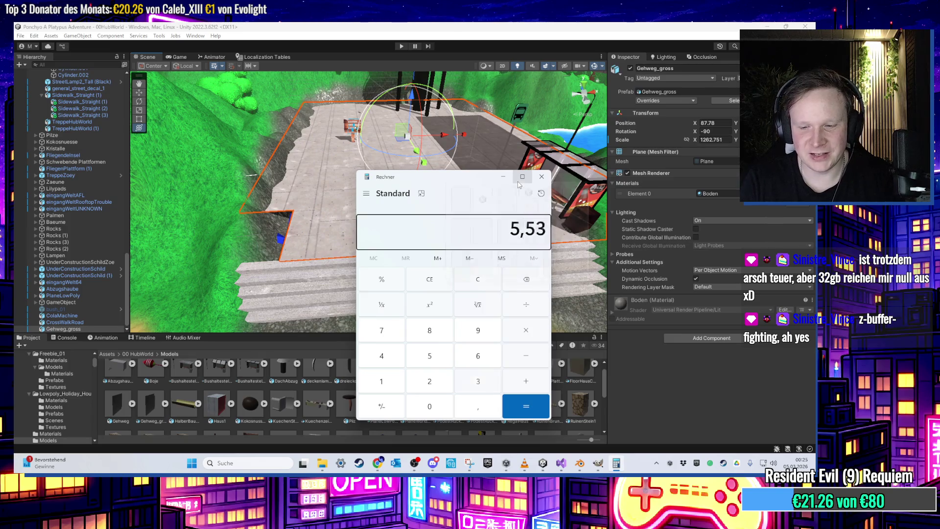
mouse_move(519, 184)
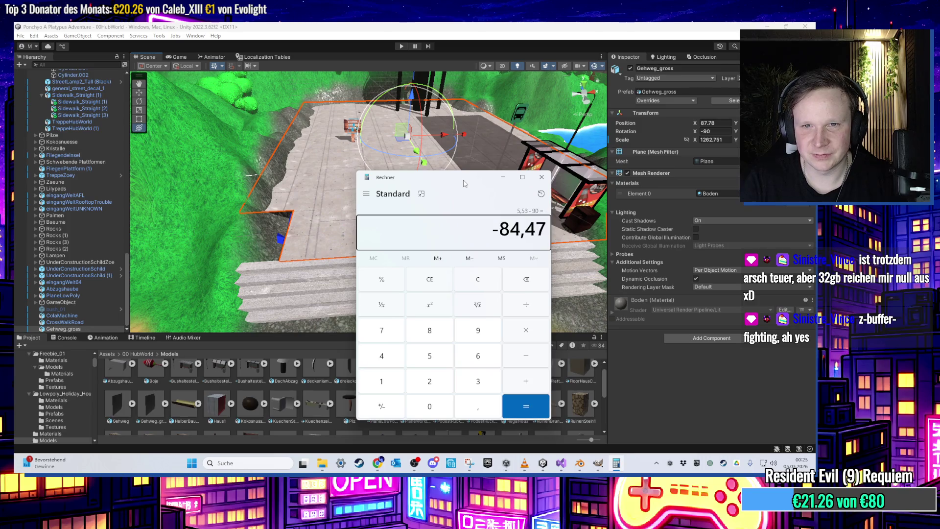
left_click_drag(464, 183, 412, 176)
key("alt+Tab")
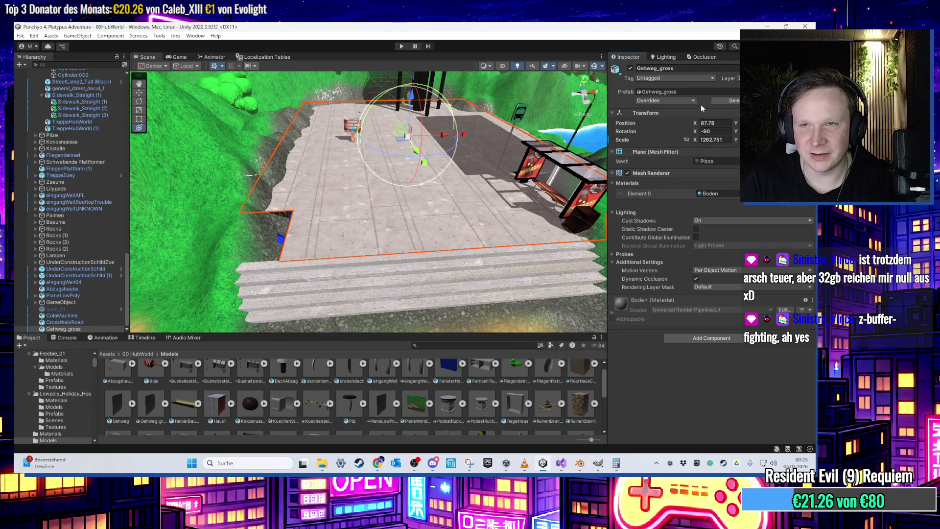
key("ctrl+v")
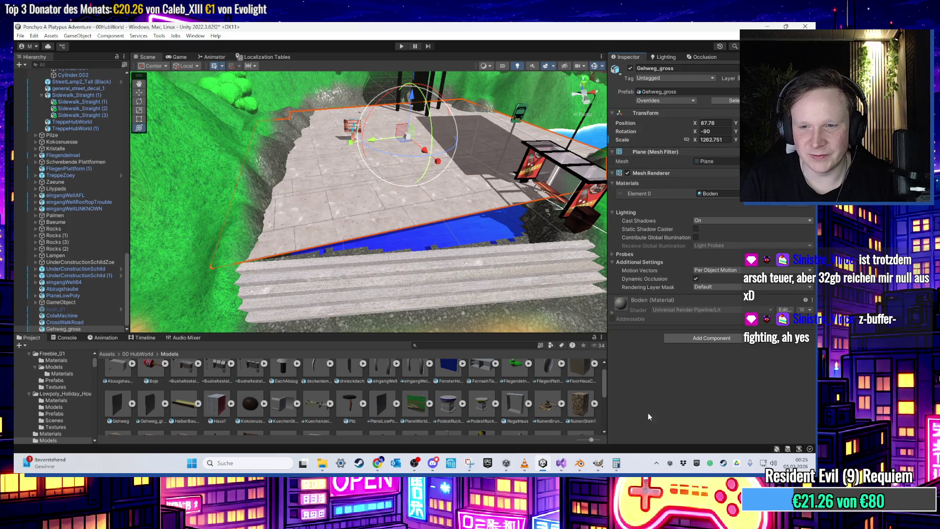
left_click(617, 465)
left_click(616, 465)
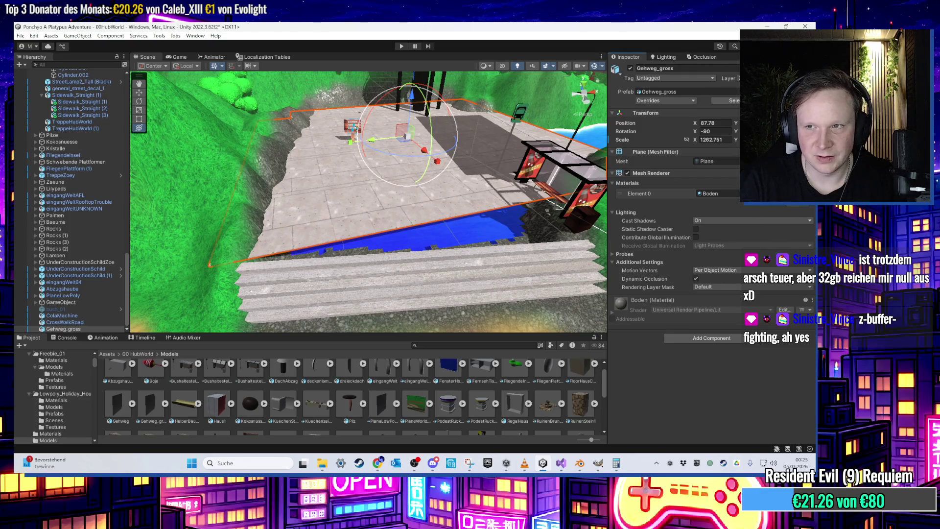
key("Return")
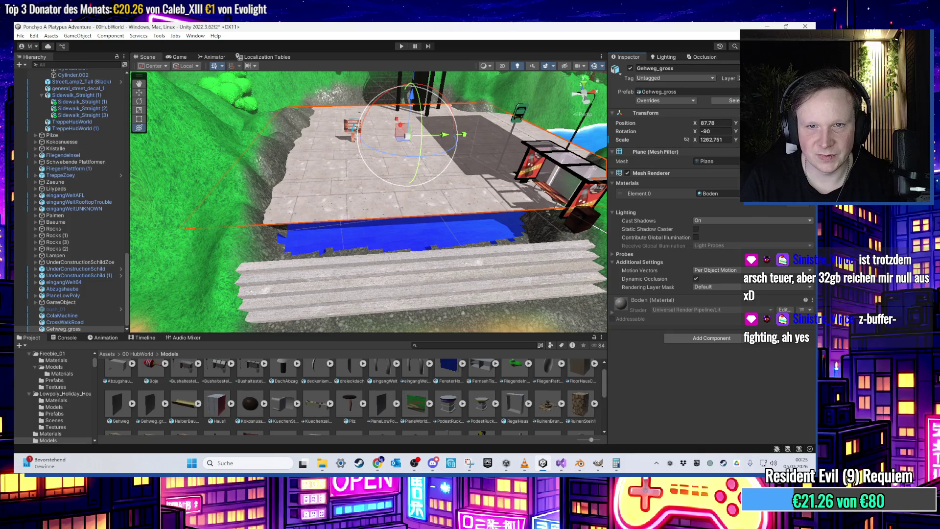
key("ctrl+z")
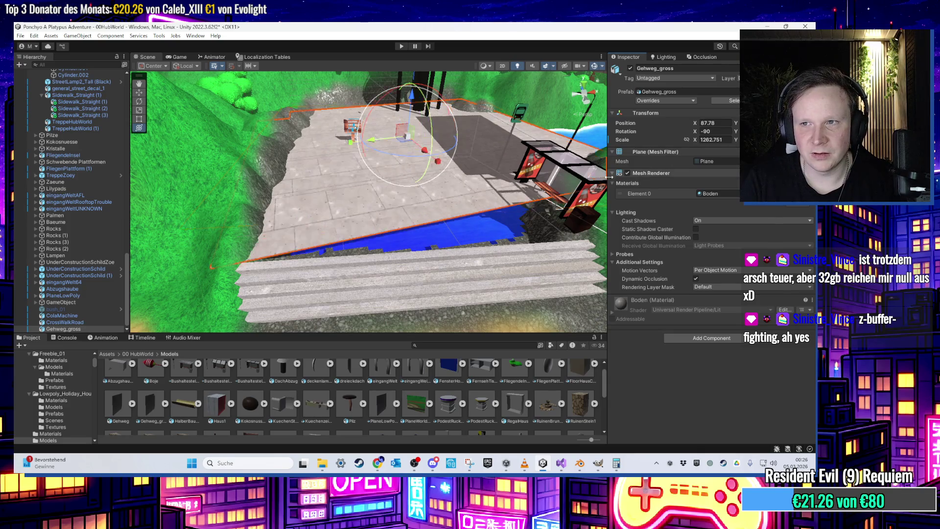
key("ctrl+z")
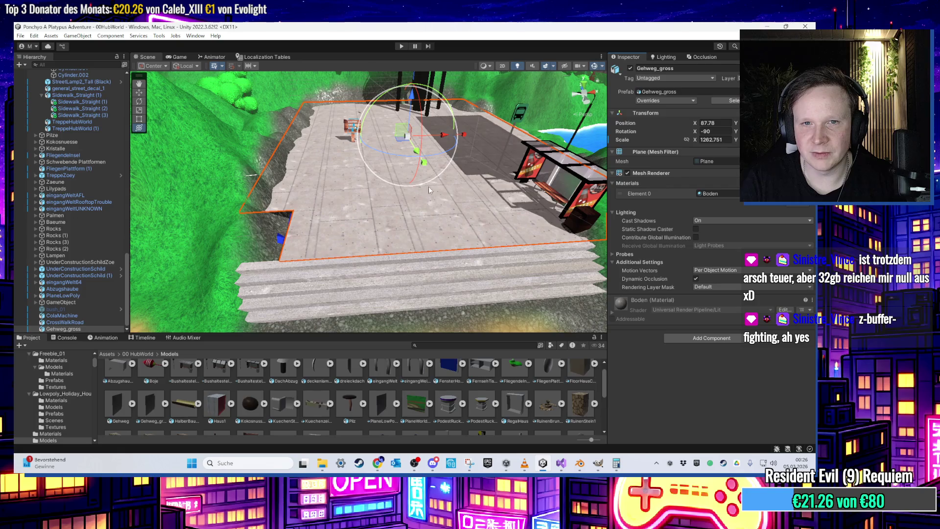
mouse_move(431, 161)
left_mouse_down()
mouse_move(589, 137)
mouse_move(323, 170)
mouse_move(243, 147)
mouse_move(507, 169)
mouse_move(440, 181)
left_mouse_up()
- Undo the plane rotation in Unity and the recent corner edits on the Blender plane
key("ctrl+z")
left_click(582, 469)
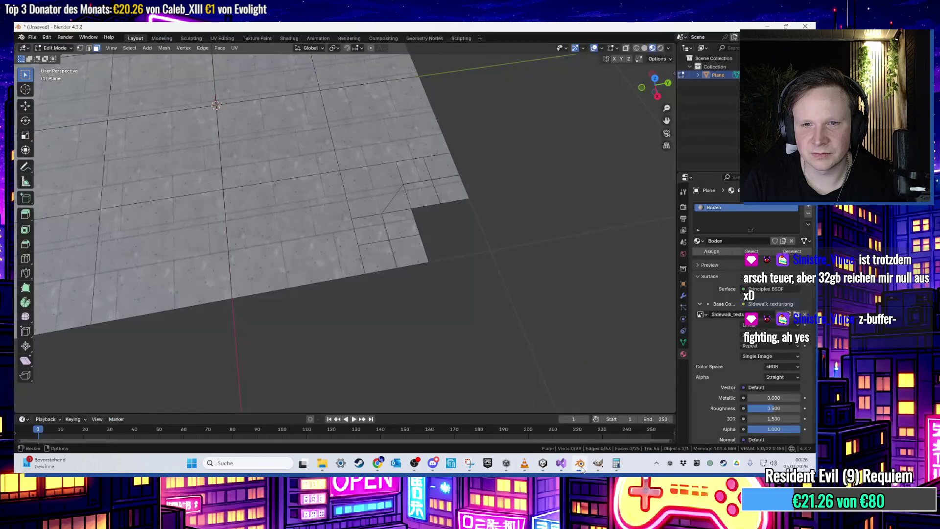
key("ctrl+z")
key("ctrl+z")
key("ctrl+z")
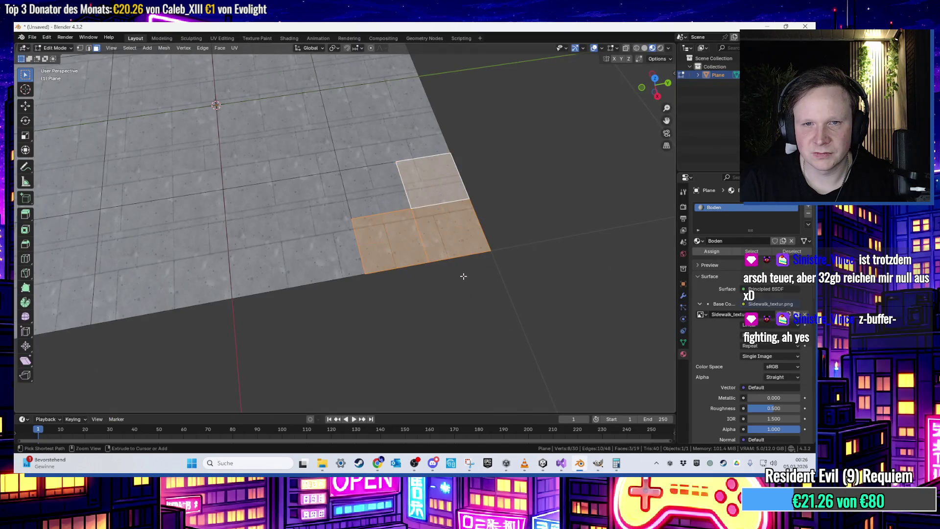
key("ctrl+z")
key("ctrl+z")
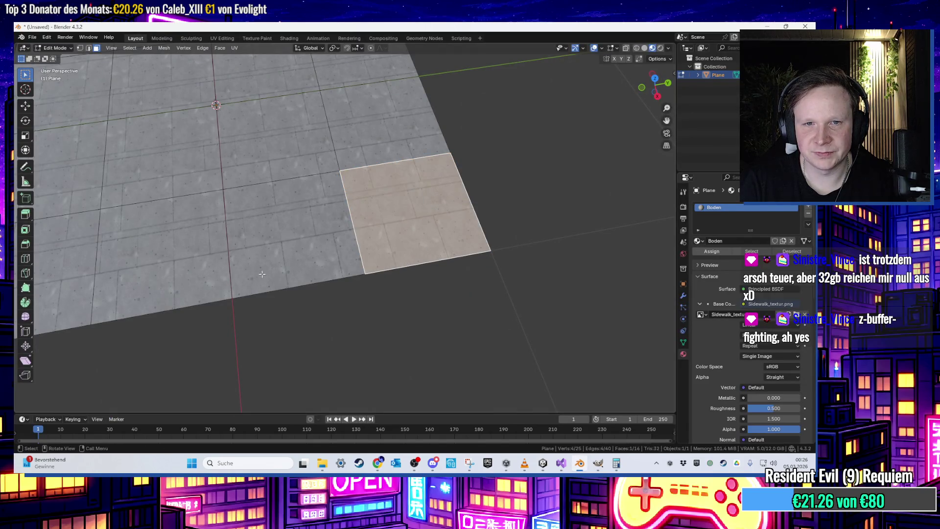
scroll(275, 275, "down", 2)
mouse_move(221, 270)
left_mouse_down()
mouse_move(326, 258)
mouse_move(260, 268)
mouse_move(220, 201)
mouse_move(235, 308)
mouse_move(225, 262)
mouse_move(294, 254)
left_mouse_up()
- Toggle the Face Orientation overlay on and off to check the plane's normals
left_click(602, 49)
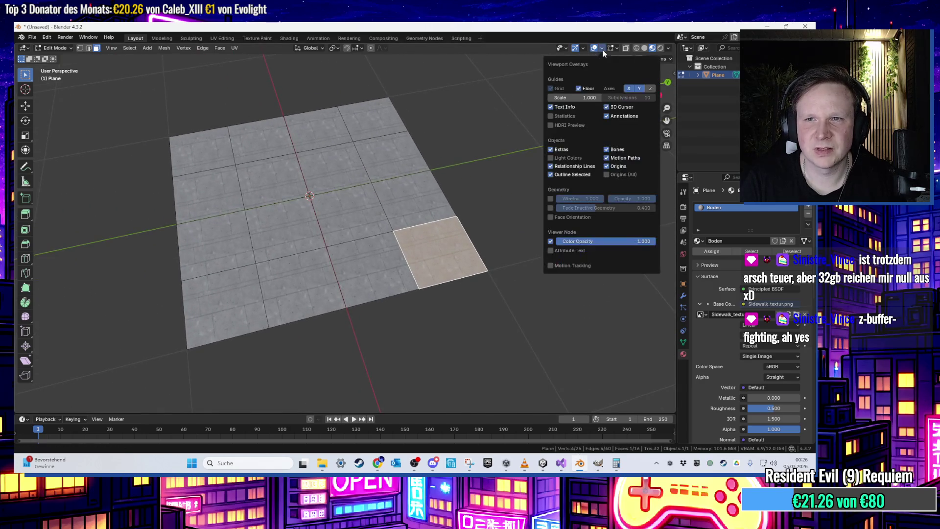
left_click(568, 217)
left_click(568, 216)
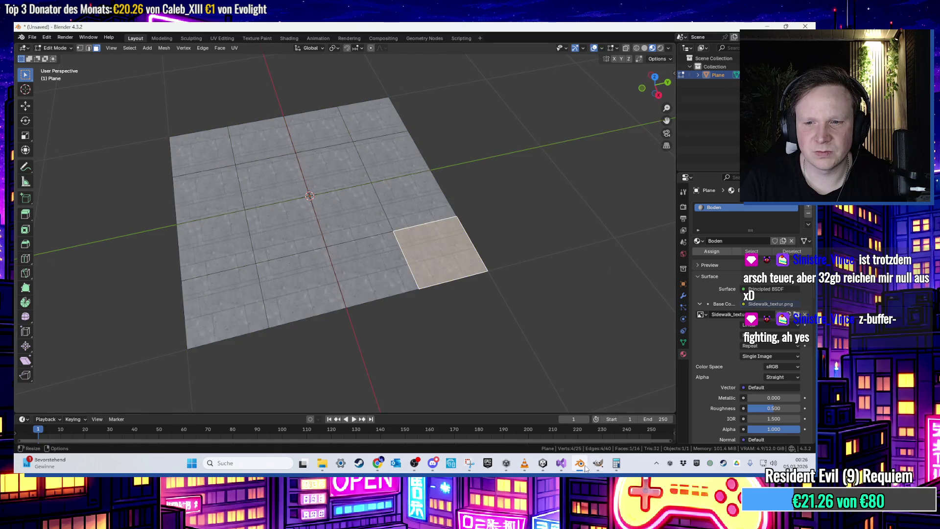
left_click(586, 466)
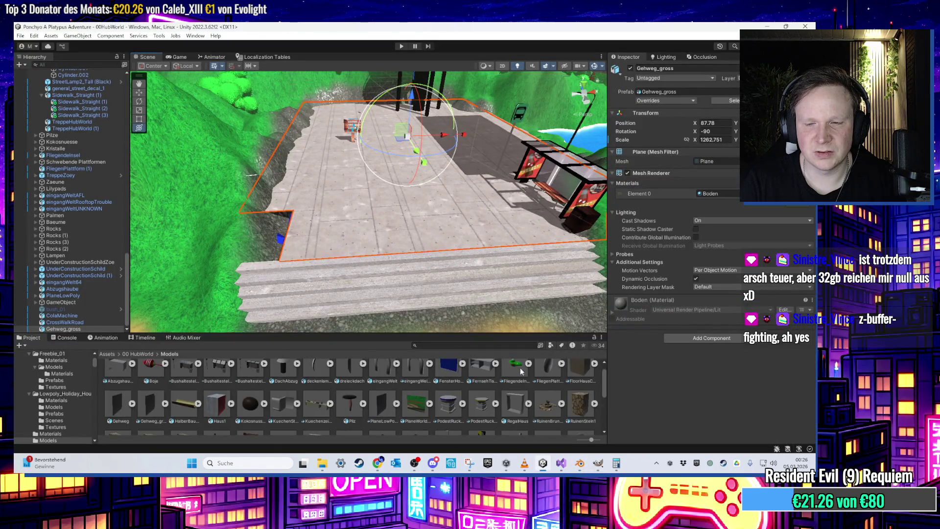
left_click(598, 462)
left_click(582, 464)
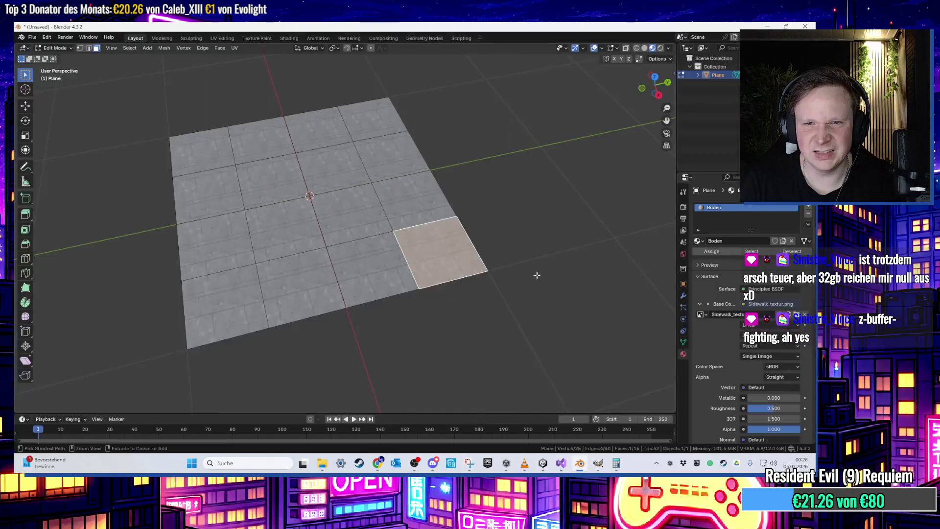
- Reselect the plane's bottom-right corner face and orbit to a flatter view
left_click(517, 275)
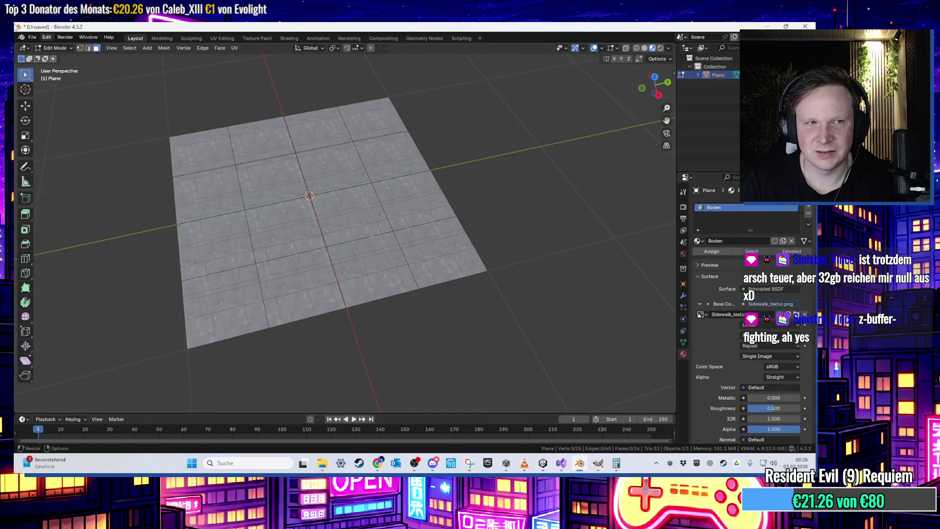
left_click(46, 37)
left_click(51, 48)
left_click(47, 37)
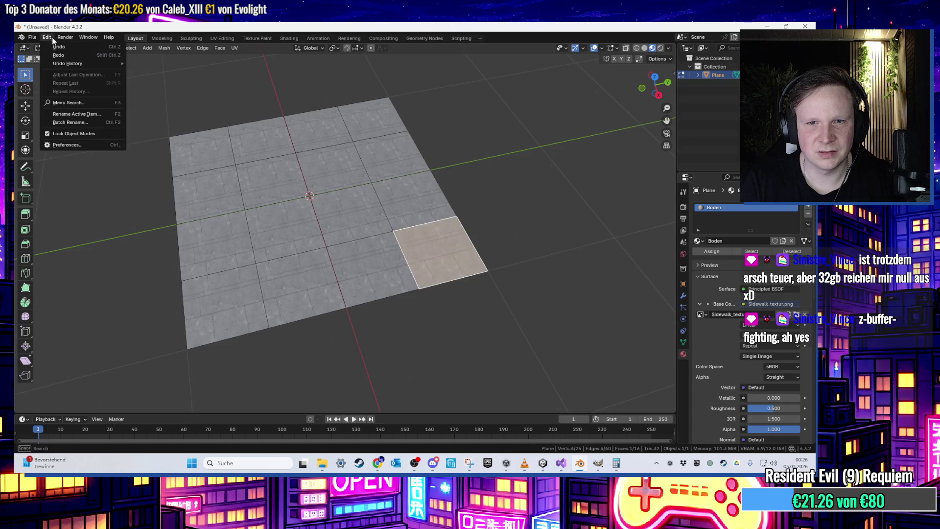
left_click(544, 175)
left_click(433, 243)
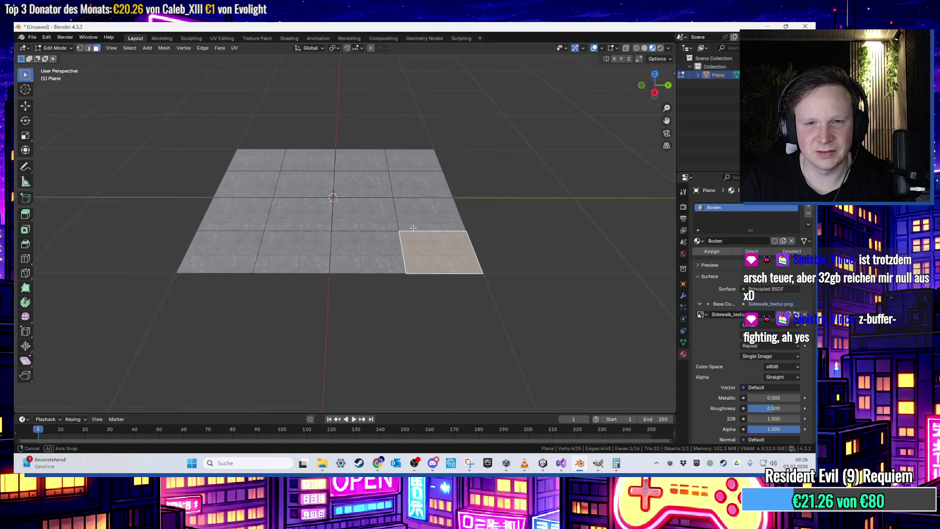
left_click_drag(441, 235, 561, 444)
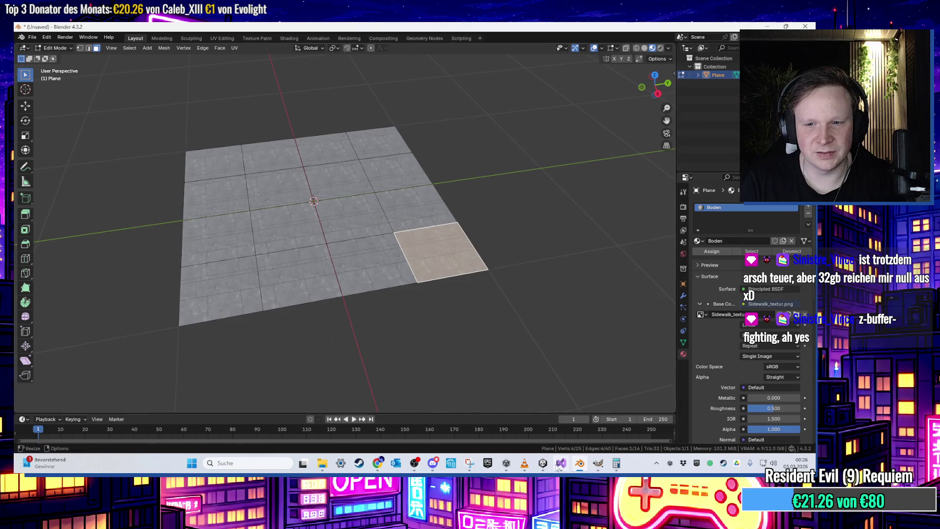
left_click(544, 466)
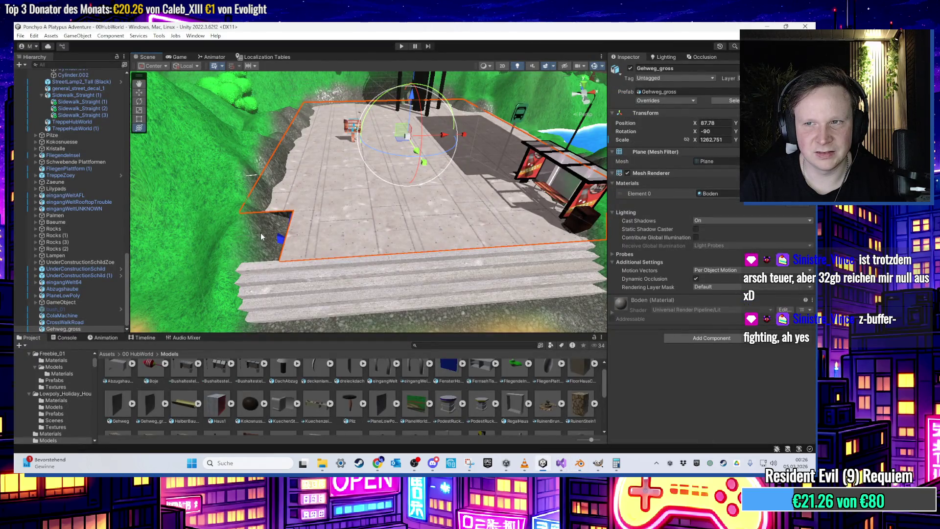
- Frame the whole plane and subdivide its corner face into four
mouse_move(260, 231)
left_mouse_down()
mouse_move(242, 239)
mouse_move(319, 254)
mouse_move(306, 262)
mouse_move(421, 265)
mouse_move(412, 255)
left_mouse_up()
left_click(583, 472)
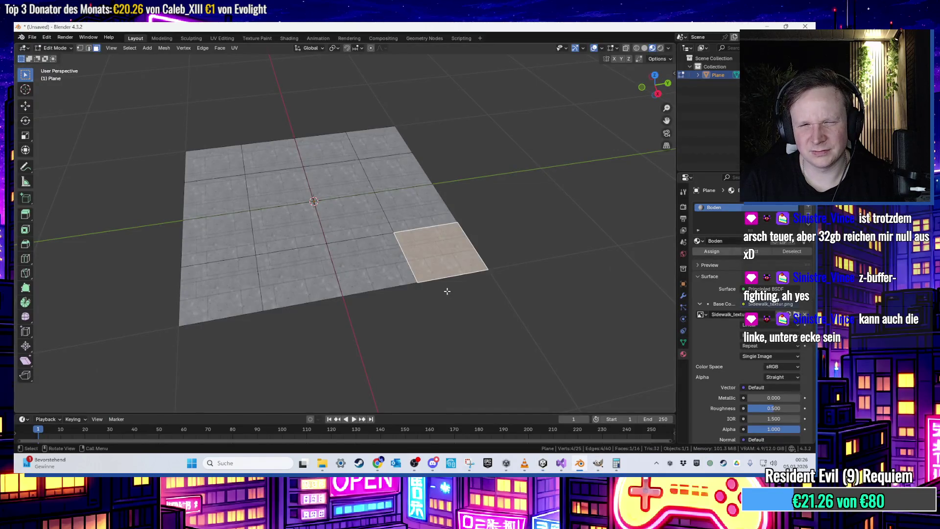
mouse_move(542, 248)
left_mouse_down()
mouse_move(472, 258)
mouse_move(538, 218)
mouse_move(562, 224)
mouse_move(539, 235)
left_mouse_up()
key("Home")
scroll(444, 263, "up", 2)
right_click(439, 266)
left_click(439, 265)
- Subdivide three of the four small corner faces again
scroll(433, 253, "up", 2)
right_click(433, 286)
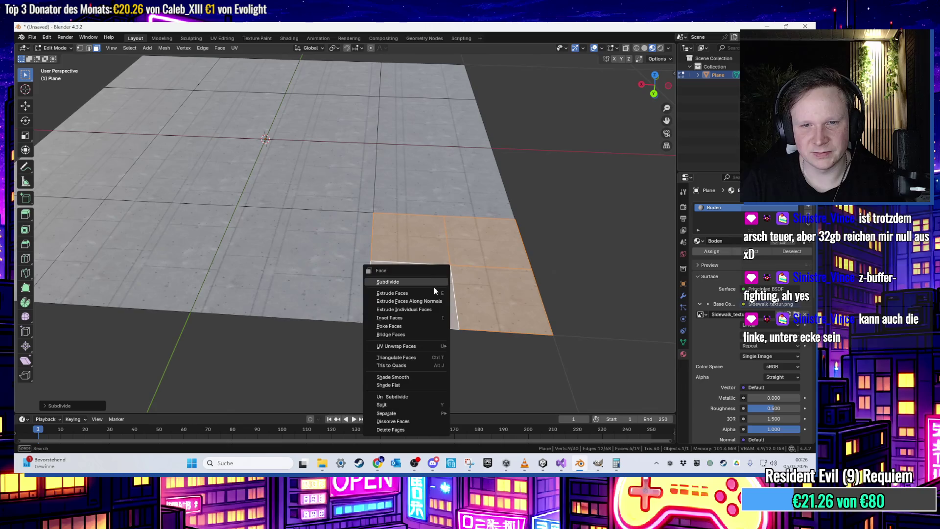
left_click(499, 301)
left_click(411, 298, "shift")
left_click(485, 240, "shift")
right_click(426, 298)
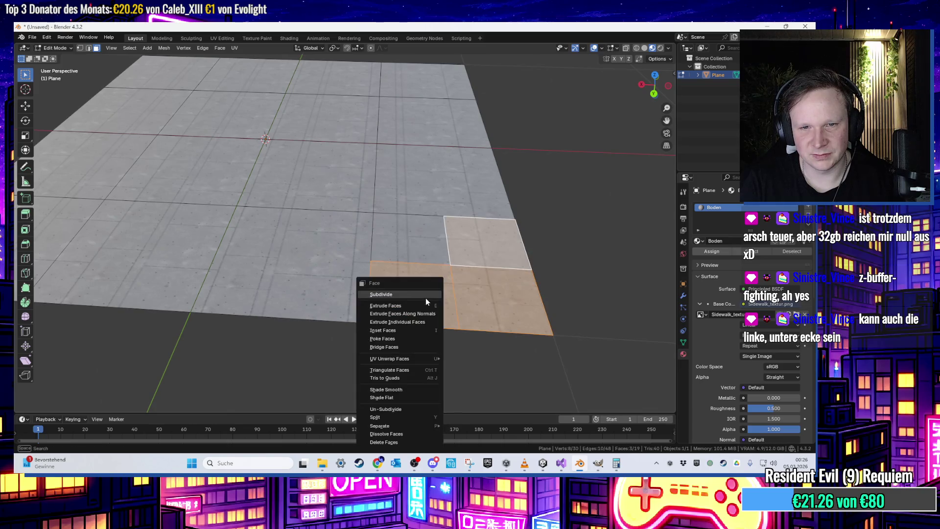
left_click(426, 298)
- Box-select the four small corner faces and delete them to form the notch
left_click(476, 313)
scroll(464, 350, "up", 2)
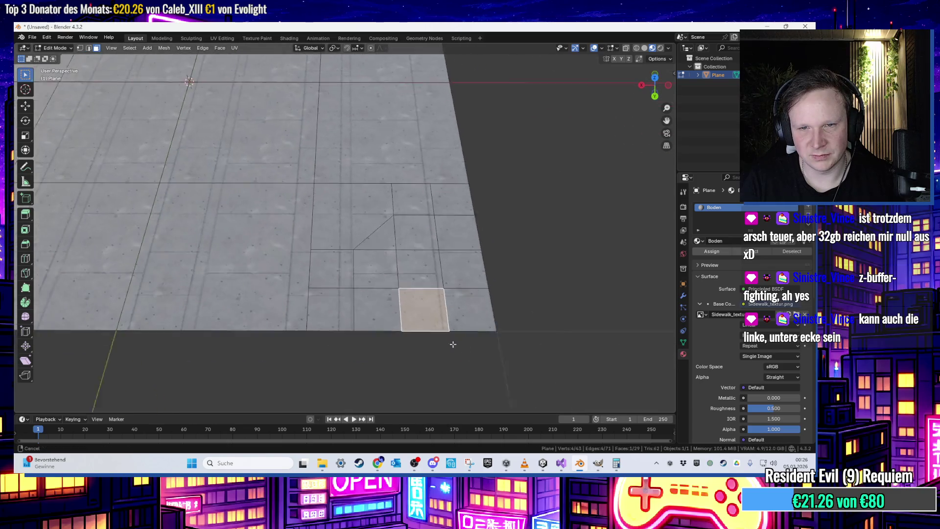
left_click_drag(504, 235, 419, 329)
key("x")
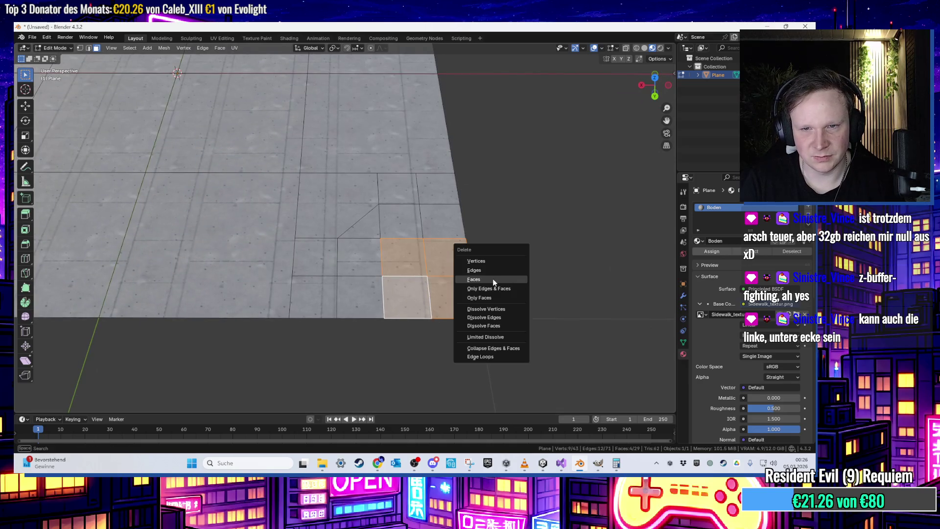
left_click(492, 278)
- Export the plane as FBX to the Desktop as Gehweg_gross.fbx
left_click(32, 37)
mouse_move(61, 165)
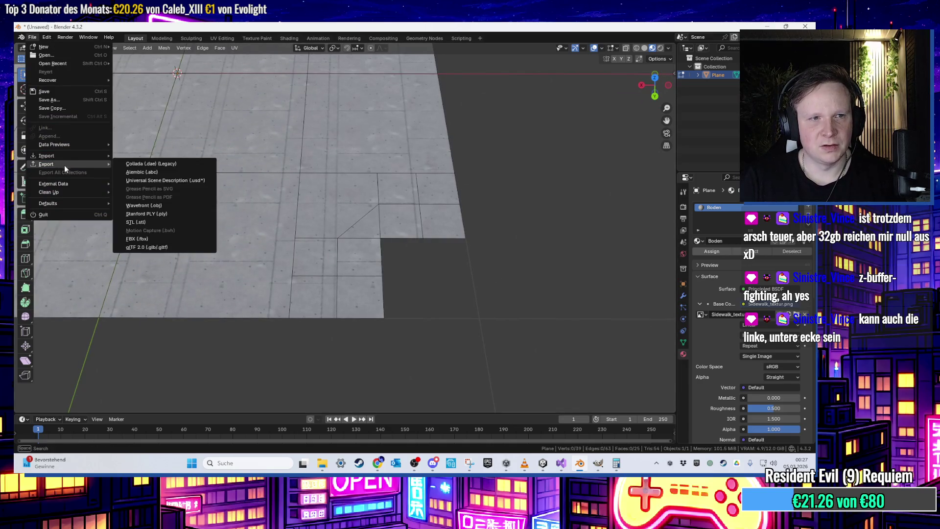
left_click(172, 237)
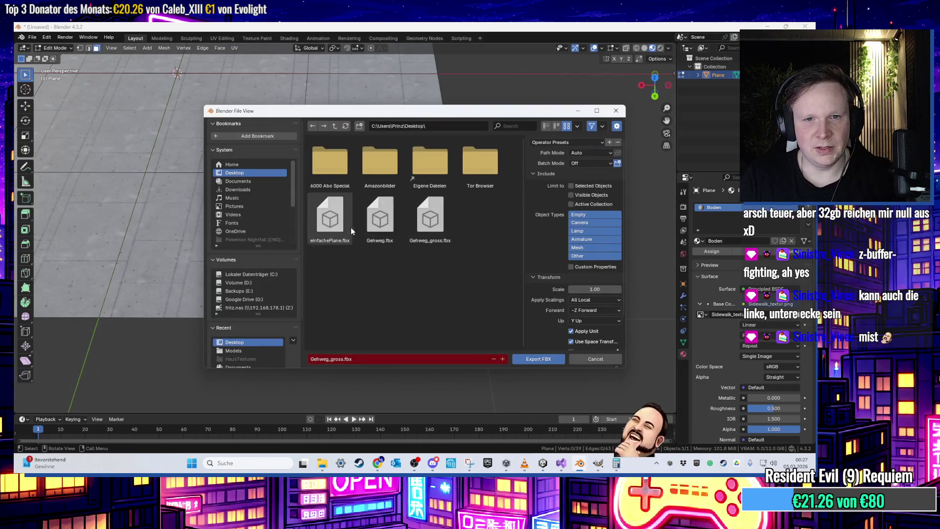
key("Return")
key("alt+Tab")
key("alt+Tab")
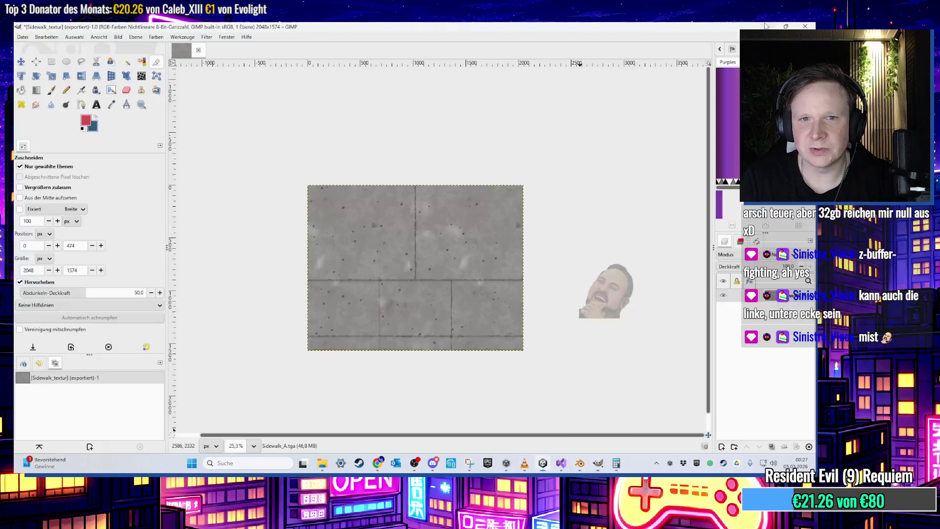
left_click(767, 26)
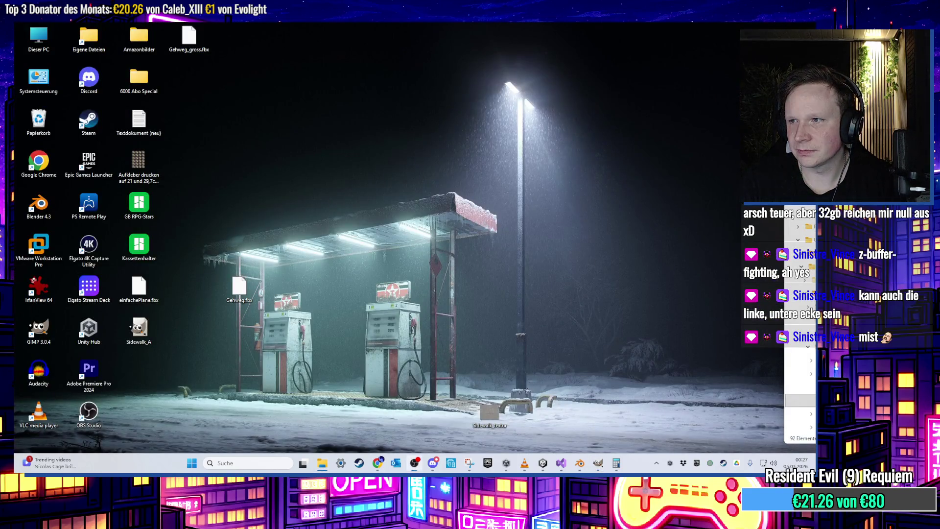
left_click(548, 470)
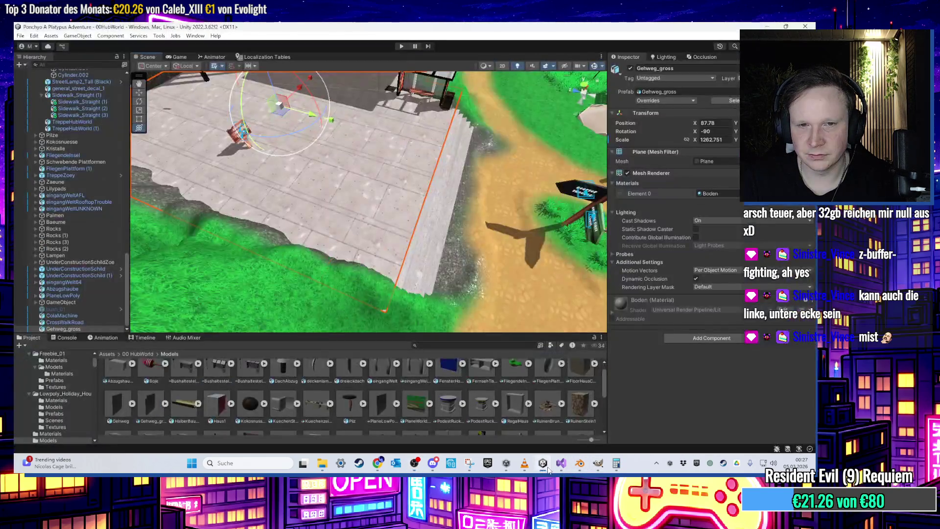
- Orbit along the sidewalk edge toward the stairs and select the hillside terrain
mouse_move(466, 229)
left_mouse_down()
mouse_move(402, 209)
mouse_move(466, 133)
mouse_move(416, 204)
mouse_move(306, 163)
mouse_move(344, 173)
mouse_move(382, 233)
mouse_move(470, 224)
mouse_move(557, 182)
left_mouse_up()
mouse_move(433, 224)
left_mouse_down()
mouse_move(448, 233)
mouse_move(368, 247)
mouse_move(410, 250)
mouse_move(419, 286)
mouse_move(434, 257)
mouse_move(421, 272)
mouse_move(415, 198)
mouse_move(449, 139)
left_mouse_up()
left_click(424, 223)
left_click_drag(430, 175, 396, 172)
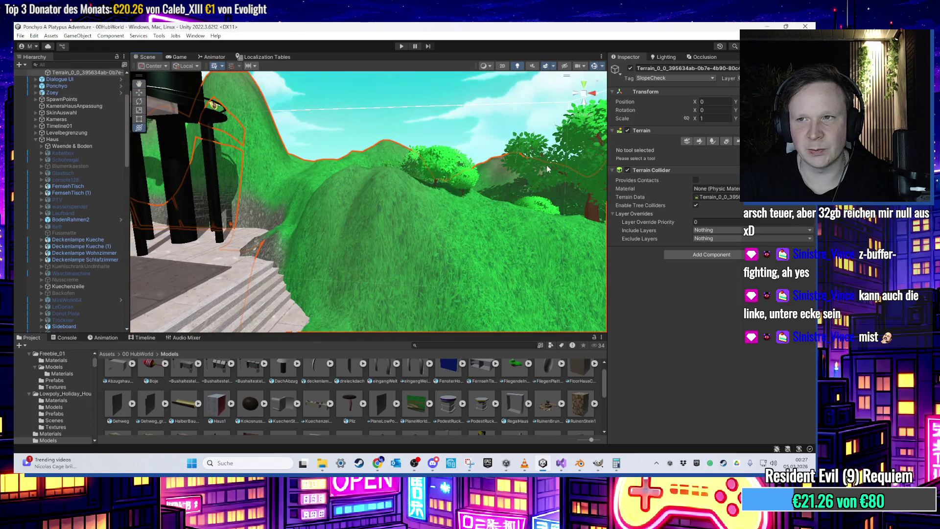
left_click_drag(601, 159, 551, 166)
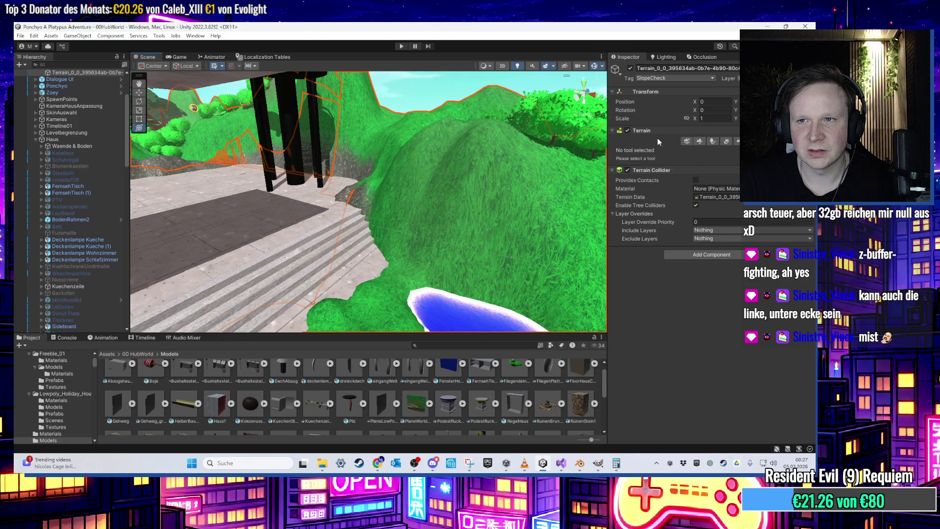
- Open the context menus for the terrain's Transform Rotation and Transform component
right_click(669, 108)
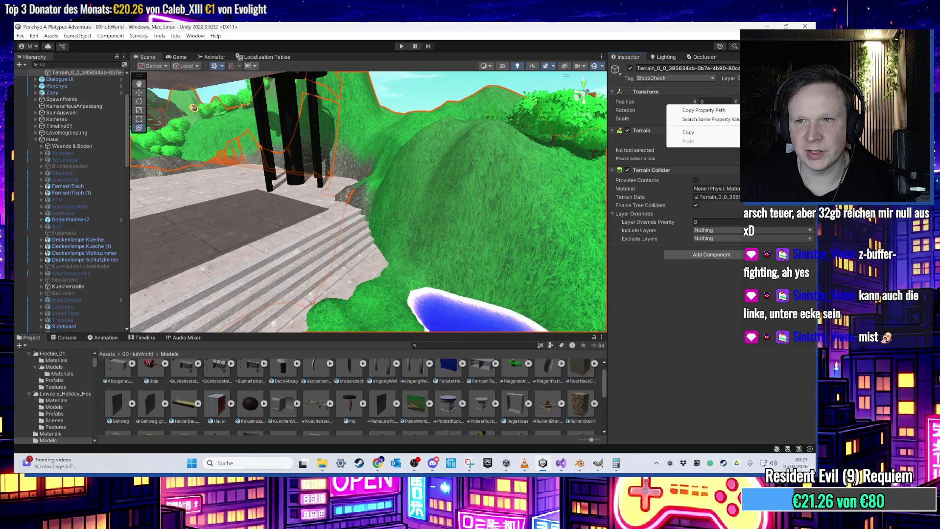
right_click(720, 95)
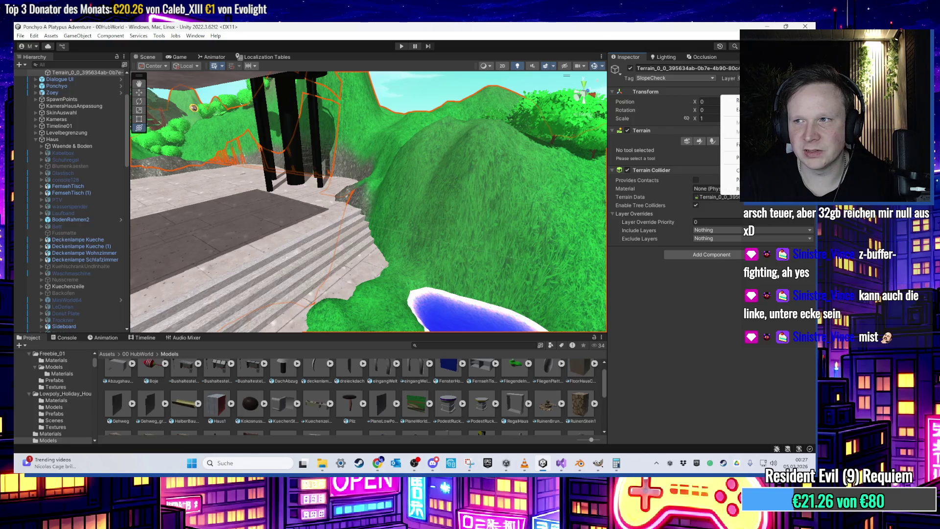
key("alt+Tab")
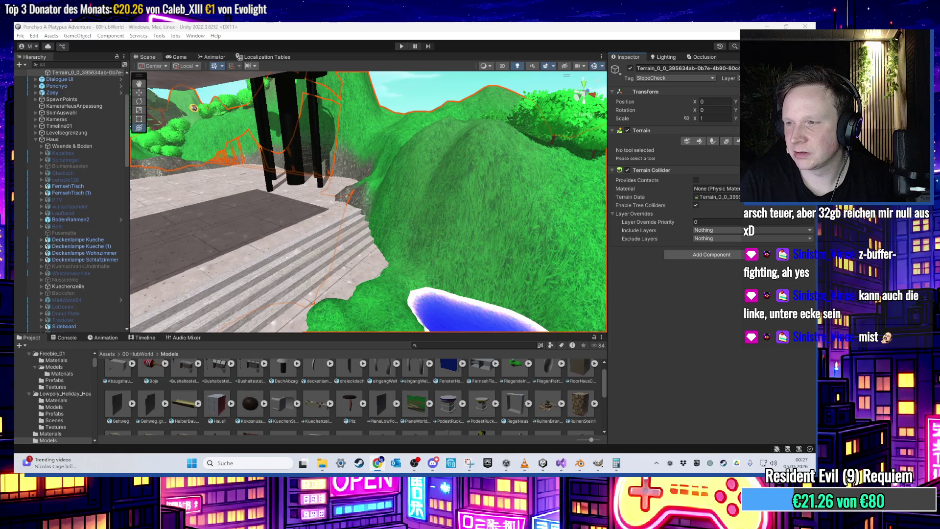
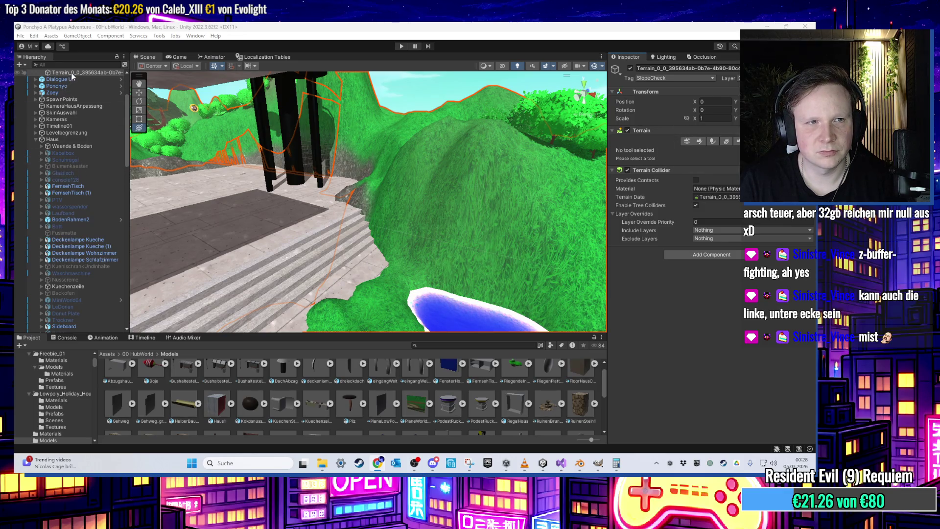
- Select the terrain object and return the Hierarchy panel to its earlier width
right_click(51, 74)
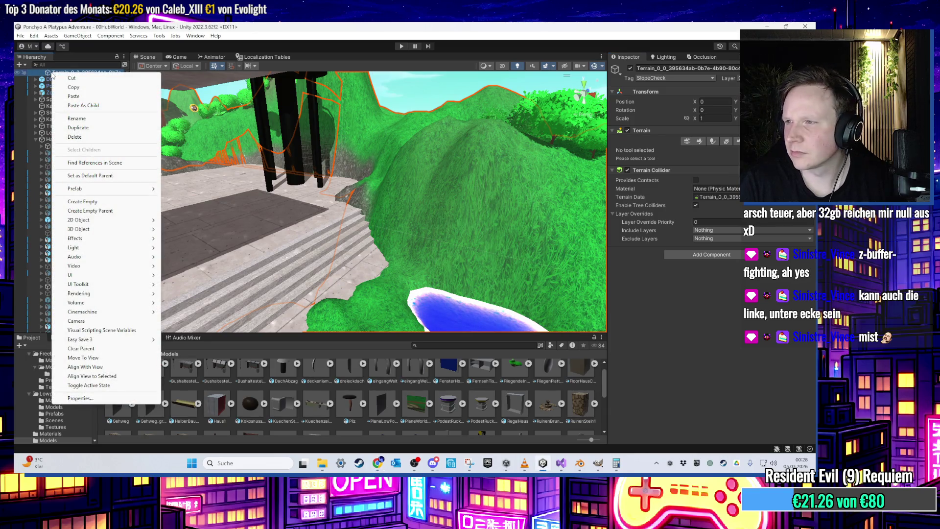
key("Escape")
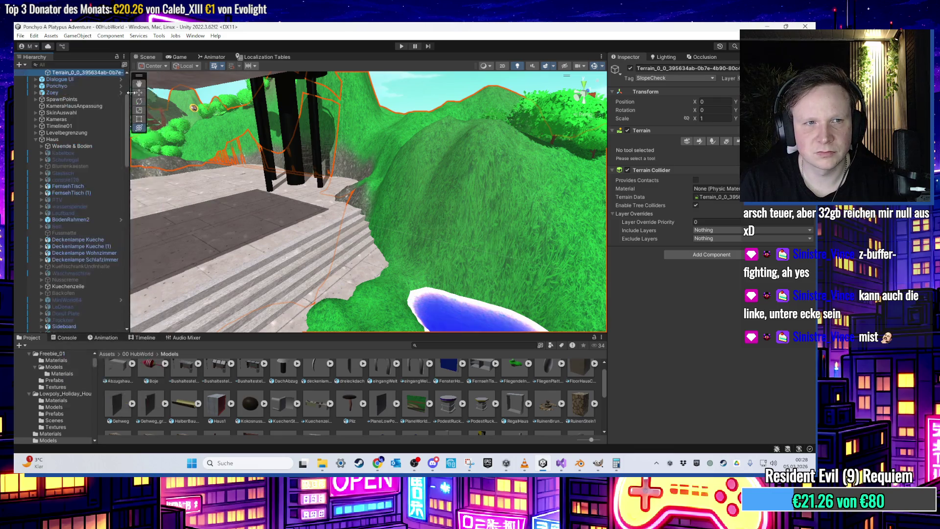
left_click_drag(136, 97, 284, 98)
scroll(258, 160, "up", 4)
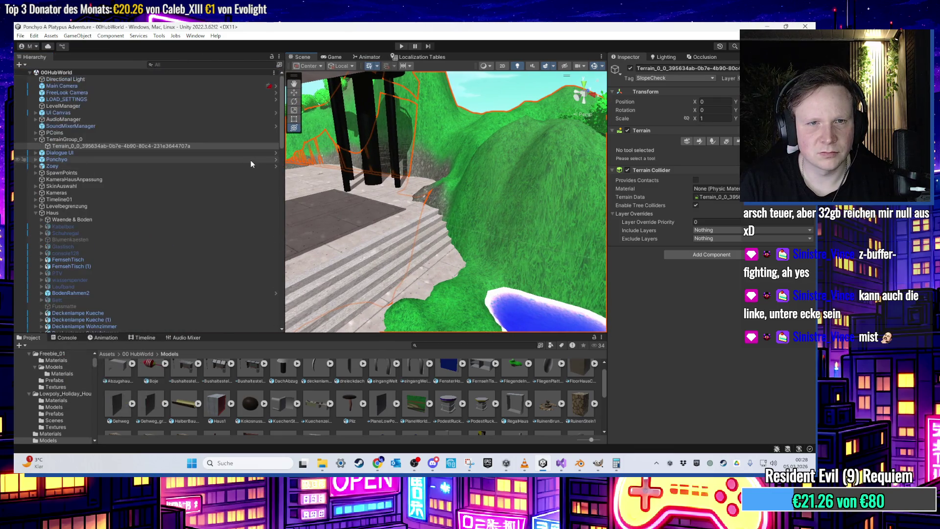
left_click(210, 146)
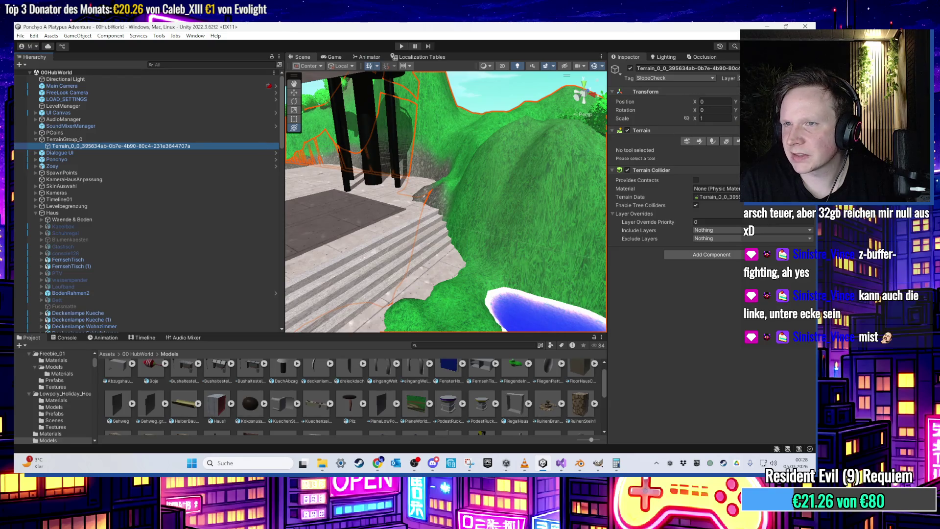
left_click(810, 57)
left_click(720, 65)
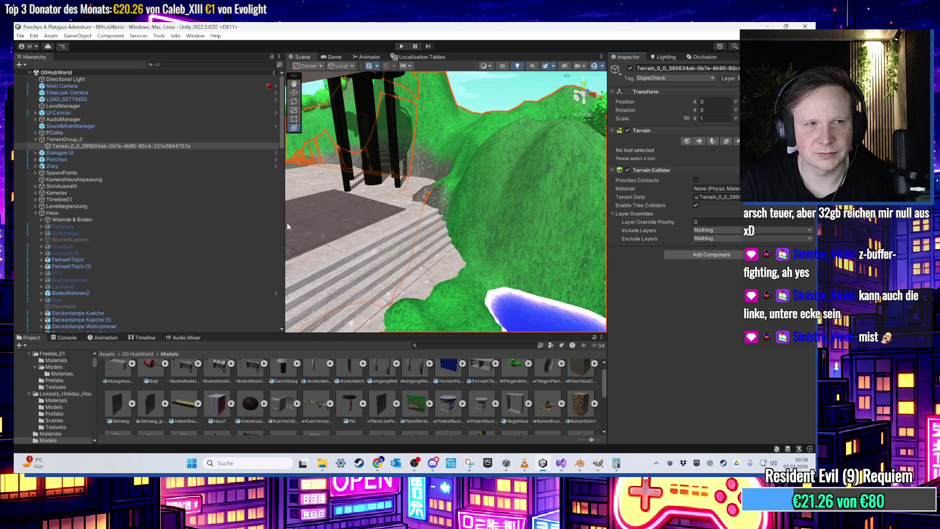
left_click(273, 72)
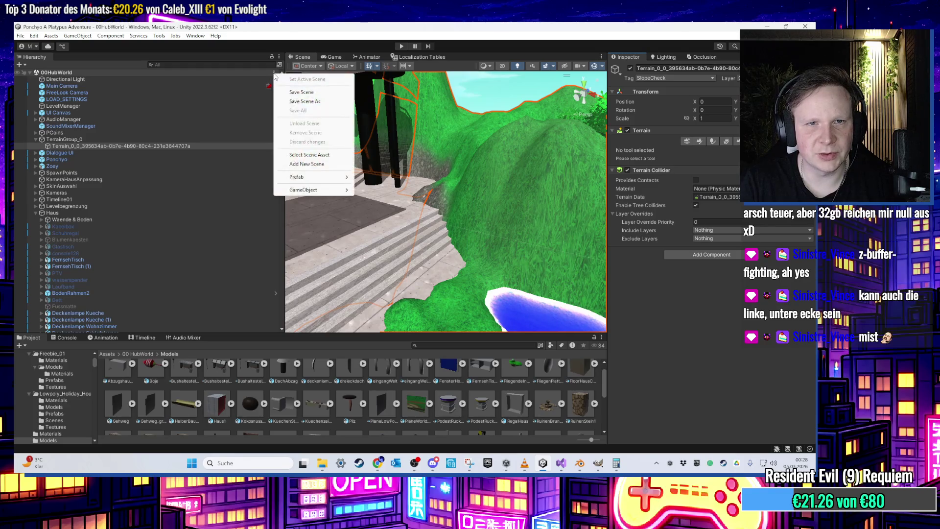
left_click(282, 230)
left_click_drag(284, 230, 153, 229)
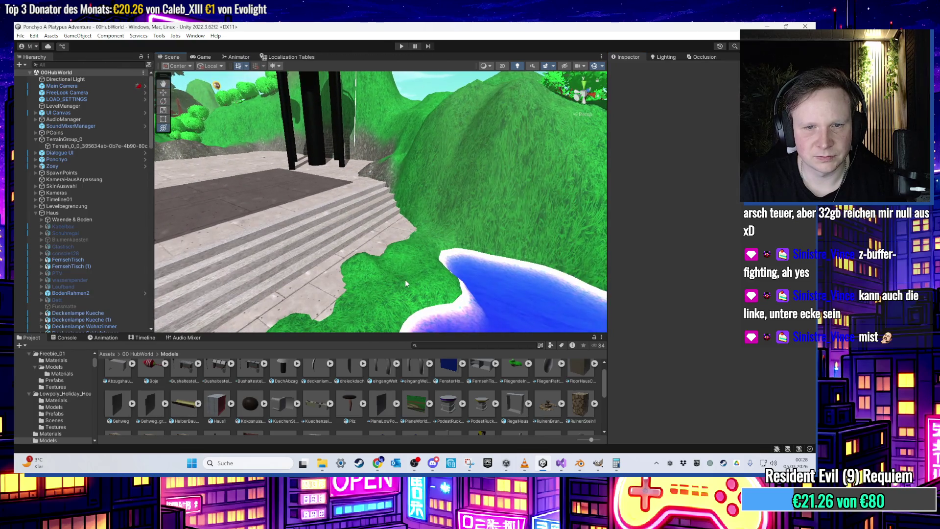
- With Raise or Lower Terrain, sink the ground beside the stairs below the water
left_click(404, 279)
scroll(405, 279, "up", 3)
left_click(701, 152)
left_click(651, 162)
mouse_move(348, 244)
left_mouse_down()
mouse_move(403, 245)
mouse_move(384, 264)
left_mouse_up()
key("ctrl+z")
scroll(401, 222, "up", 2)
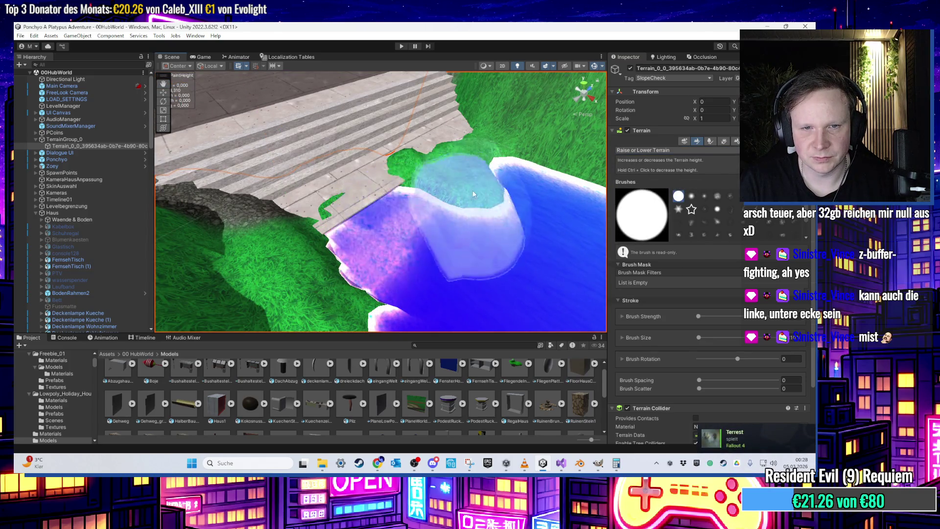
mouse_move(377, 196)
left_mouse_down()
mouse_move(398, 239)
mouse_move(393, 227)
mouse_move(408, 225)
mouse_move(371, 177)
mouse_move(410, 266)
mouse_move(349, 222)
mouse_move(362, 235)
mouse_move(443, 260)
mouse_move(480, 257)
mouse_move(510, 292)
mouse_move(405, 231)
mouse_move(413, 261)
mouse_move(377, 210)
mouse_move(408, 280)
mouse_move(456, 259)
mouse_move(421, 235)
mouse_move(251, 164)
left_mouse_up()
- Lower Sidewalk_Straight (1) and Sidewalk_Straight (2) slightly below the stairs
key("w")
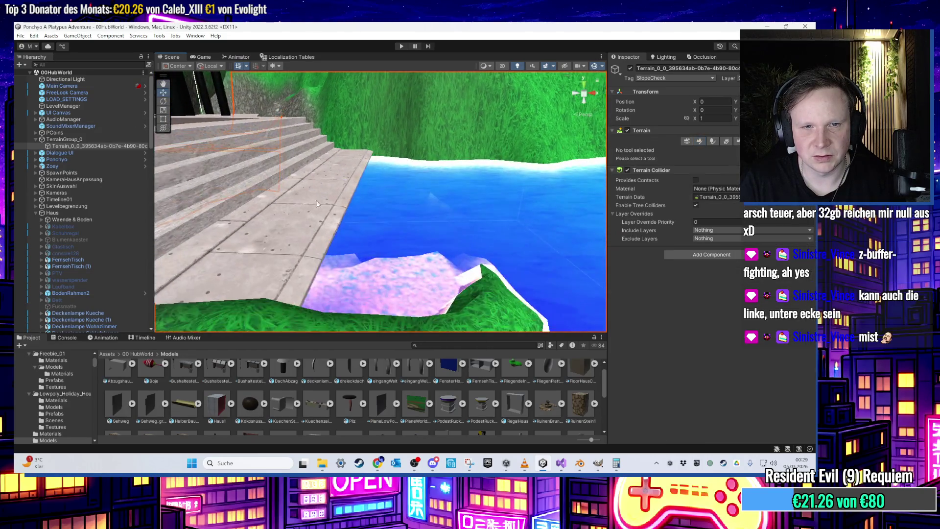
left_click(277, 210)
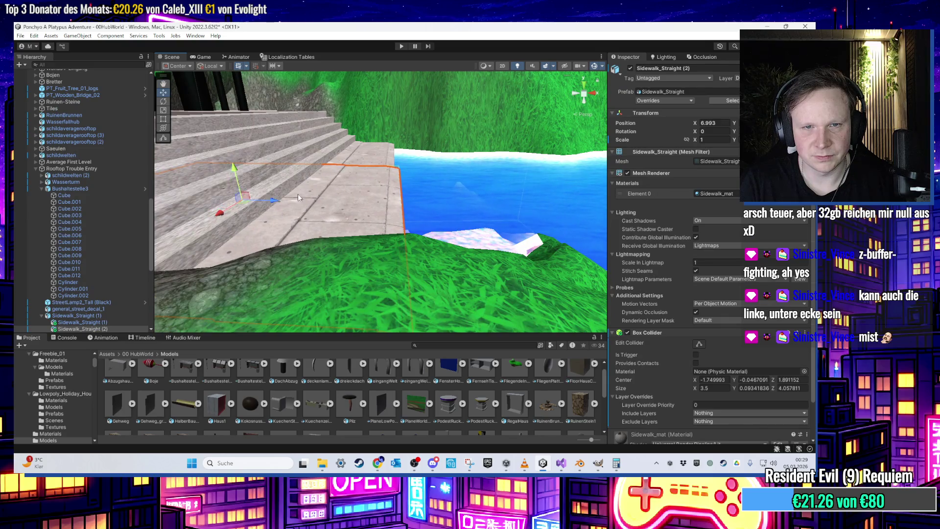
left_click(325, 164, "shift")
mouse_move(299, 146)
left_mouse_down()
mouse_move(300, 137)
mouse_move(300, 168)
mouse_move(297, 143)
mouse_move(298, 153)
left_mouse_up()
- Orbit and pan the view toward the water and select the terrain
scroll(392, 216, "up", 5)
mouse_move(392, 217)
left_mouse_down()
mouse_move(325, 222)
mouse_move(361, 225)
mouse_move(340, 278)
mouse_move(324, 217)
mouse_move(319, 227)
left_mouse_up()
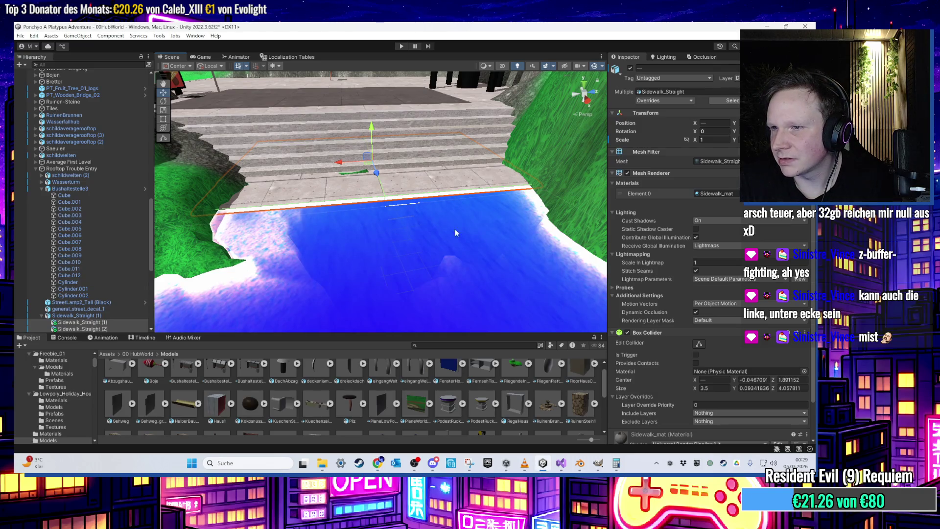
scroll(304, 199, "down", 1)
scroll(365, 229, "up", 2)
mouse_move(366, 229)
left_mouse_down()
mouse_move(357, 169)
mouse_move(371, 178)
mouse_move(371, 223)
mouse_move(386, 169)
mouse_move(541, 175)
mouse_move(636, 199)
mouse_move(416, 195)
left_mouse_up()
left_click(460, 196)
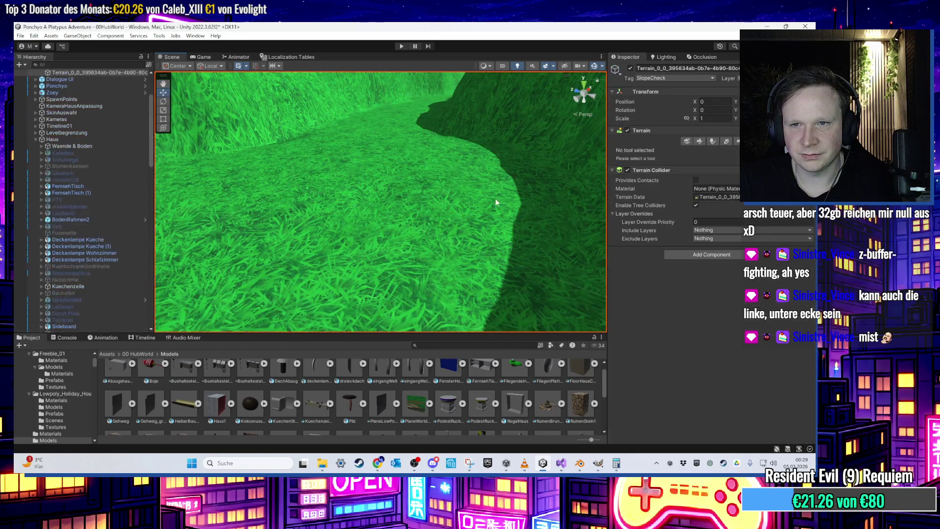
- Switch to the Set Height brush and undo the trial flattening strokes
left_click(699, 141)
left_click(689, 150)
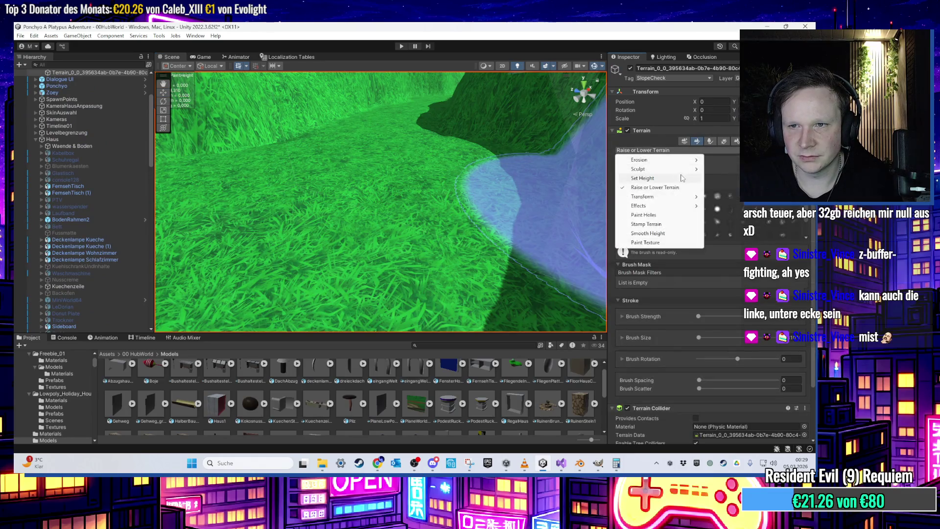
left_click(636, 178)
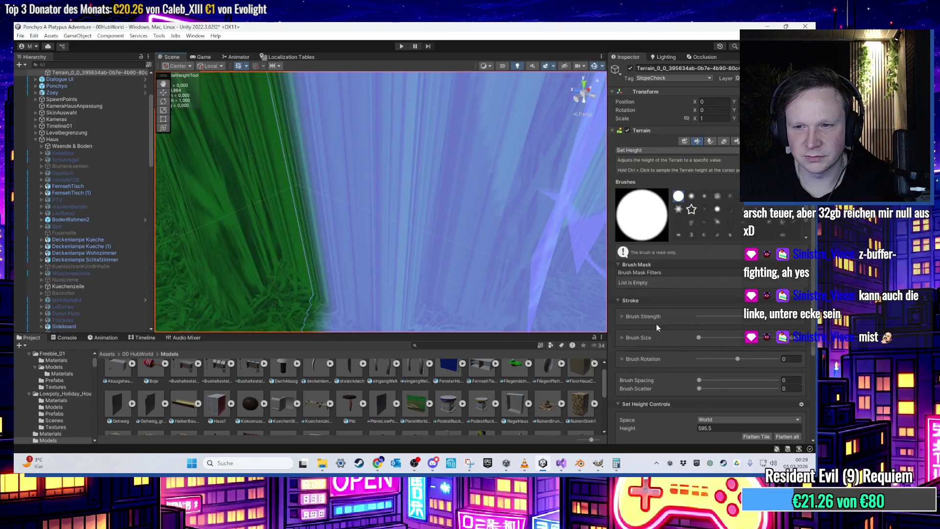
type("50")
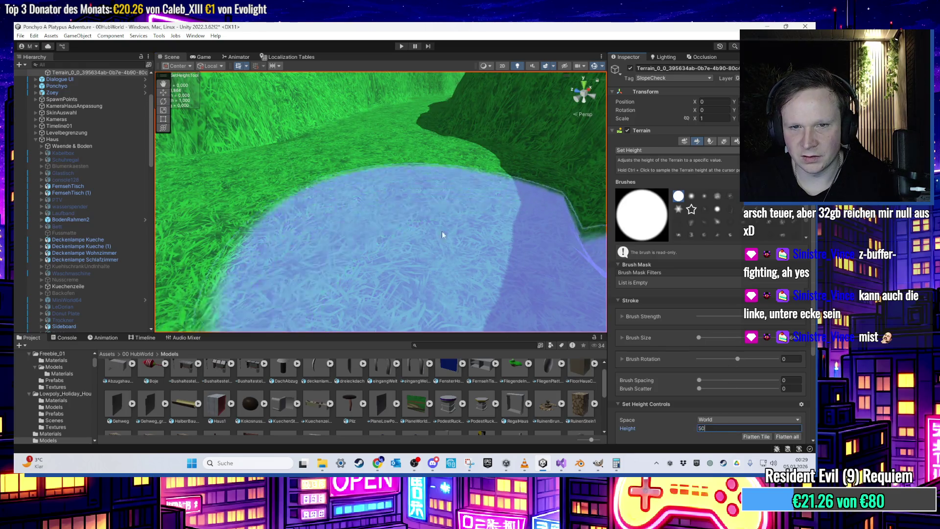
left_click(446, 237)
key("ctrl+z")
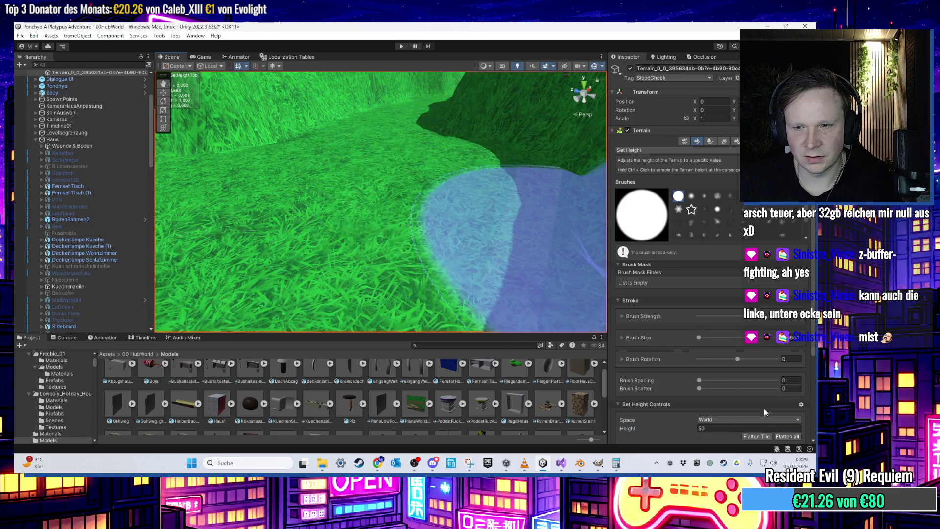
left_click(725, 427)
key("BackSpace")
left_click(380, 180)
key("ctrl+z")
- Set the Set Height brush's target height to 3
left_click(725, 428)
left_click(444, 254)
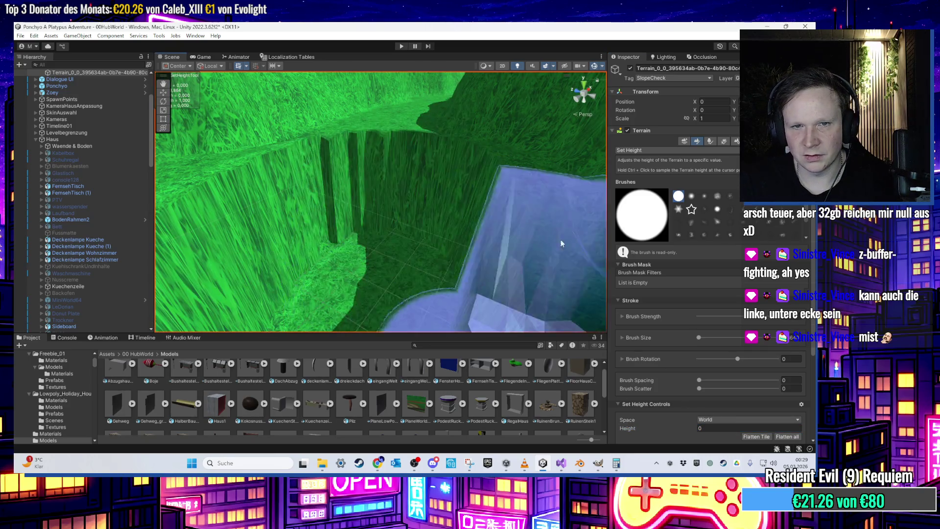
key("ctrl+z")
left_click(710, 428)
type("0")
left_click(410, 177)
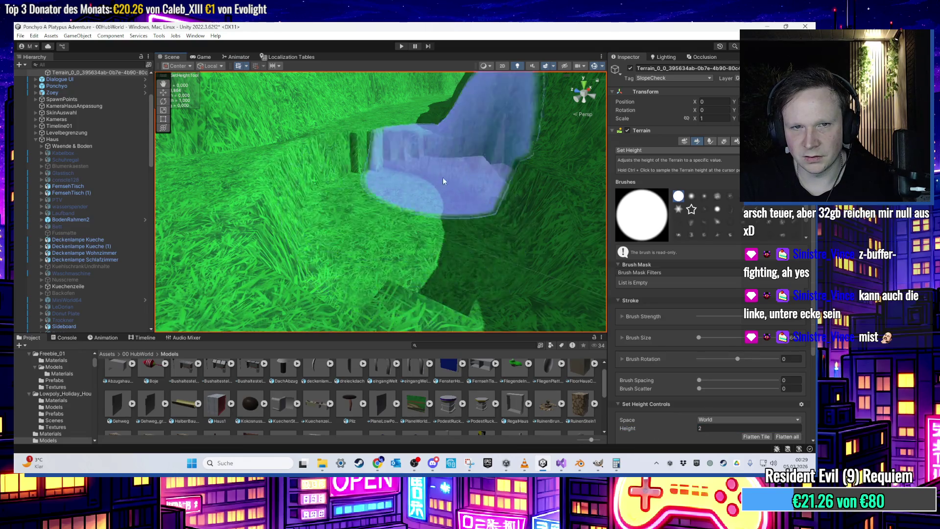
key("ctrl+z")
left_click(710, 428)
type("2")
type("3")
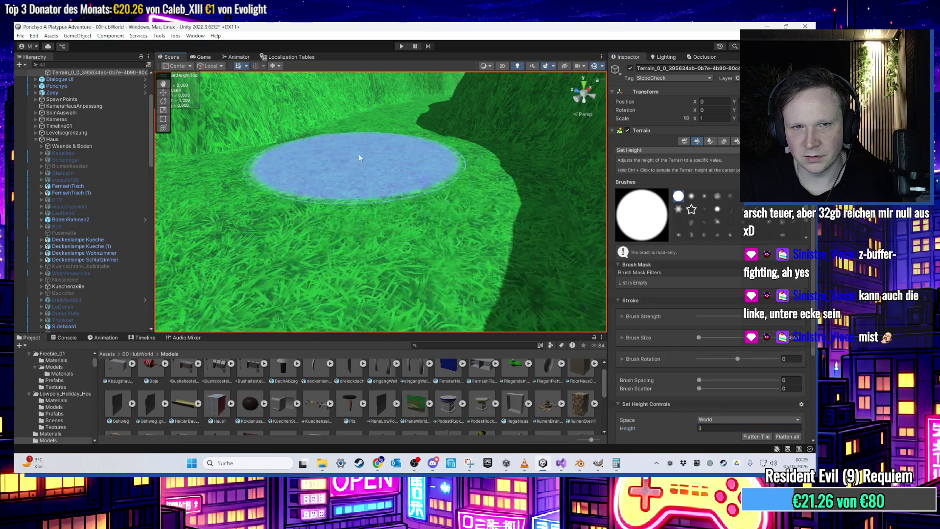
left_click(337, 206)
key("ctrl+z")
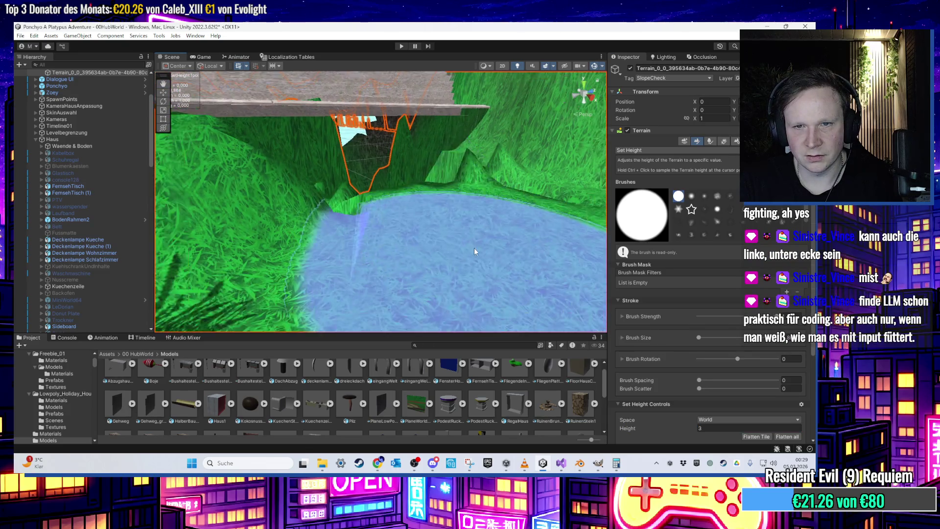
- Flatten the strip of terrain in front of the stairs to height 3
mouse_move(345, 212)
left_mouse_down()
mouse_move(340, 191)
mouse_move(304, 193)
left_mouse_up()
scroll(391, 219, "up", 5)
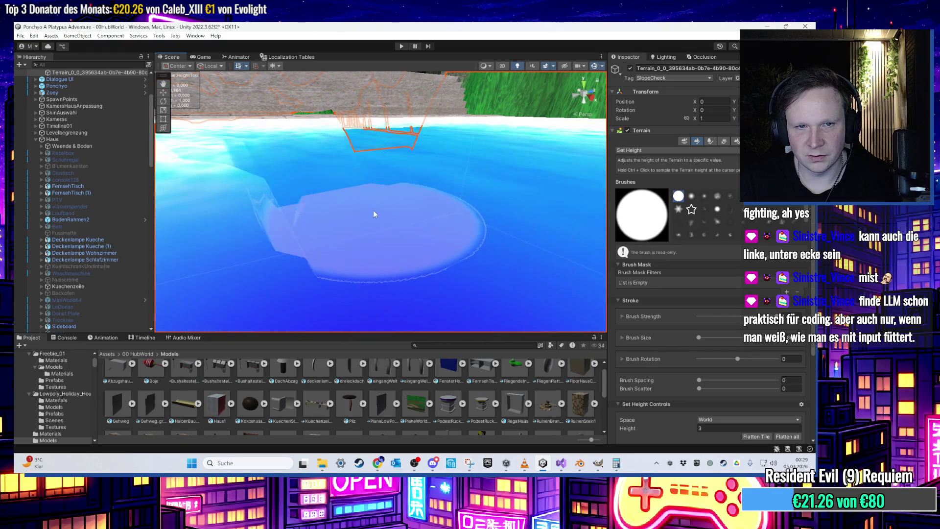
scroll(349, 205, "down", 3)
mouse_move(366, 190)
left_mouse_down()
mouse_move(391, 174)
mouse_move(461, 186)
mouse_move(441, 194)
left_mouse_up()
scroll(441, 195, "down", 5)
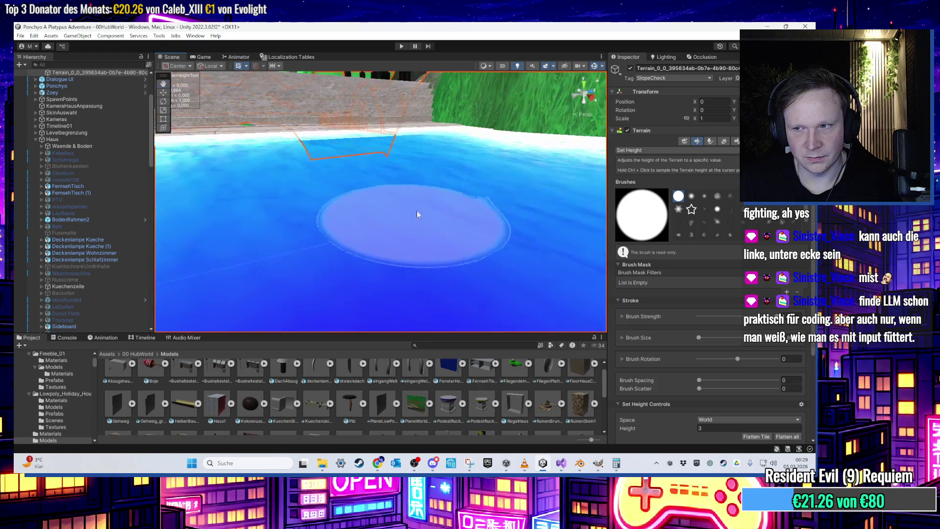
scroll(437, 263, "down", 5)
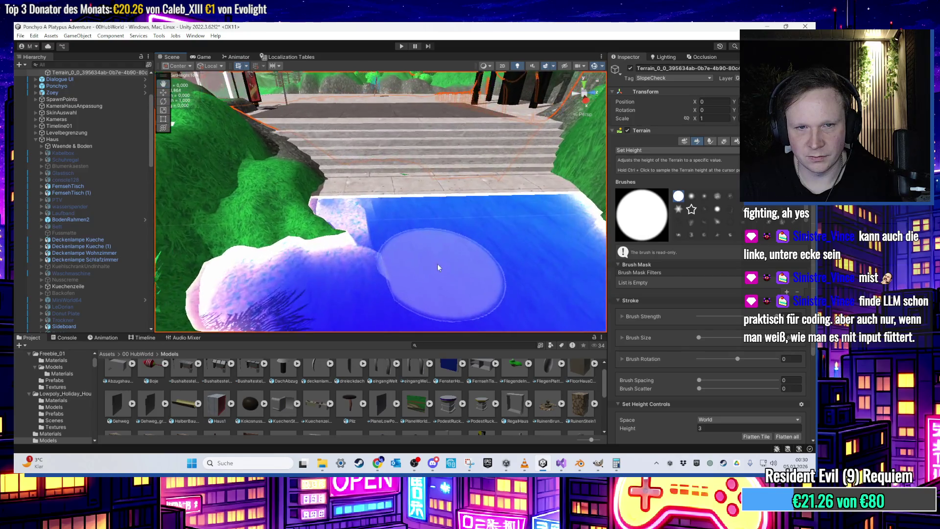
mouse_move(415, 213)
left_mouse_down()
mouse_move(408, 157)
mouse_move(401, 242)
left_mouse_up()
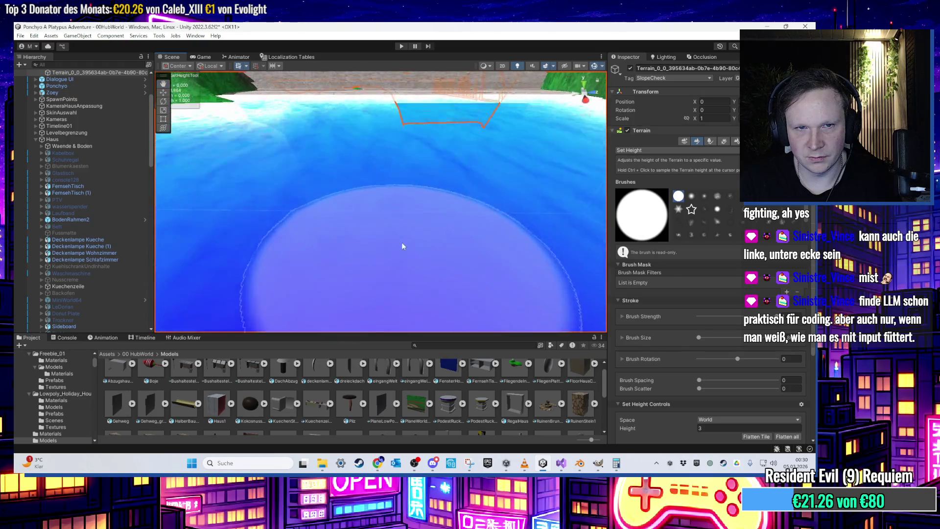
scroll(407, 216, "up", 3)
scroll(416, 226, "down", 3)
scroll(421, 230, "down", 5)
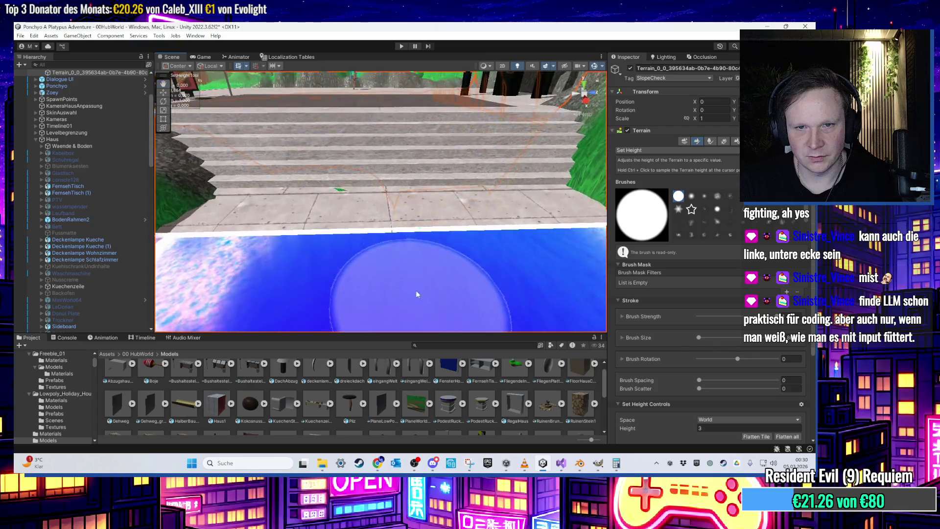
- Switch to the Move tool and select the straight sidewalk pieces
left_click(163, 92)
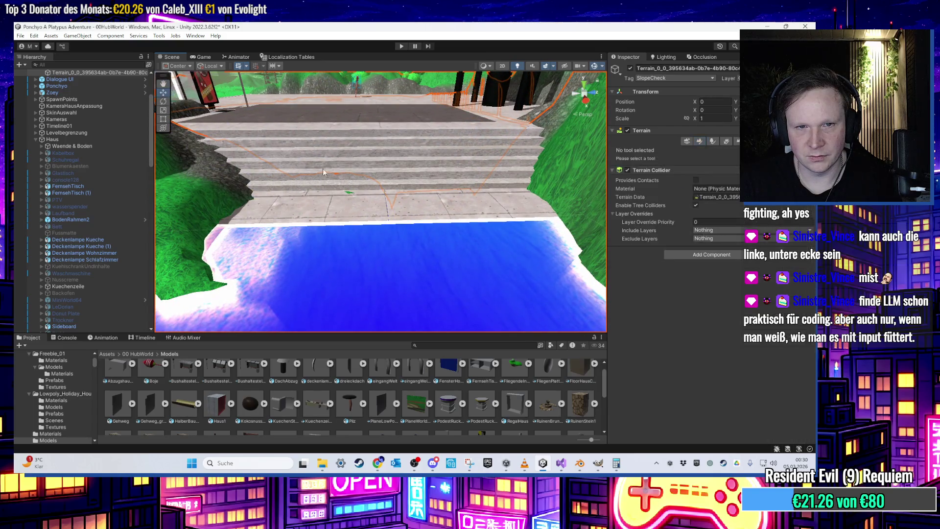
left_click(321, 142)
scroll(320, 139, "down", 2)
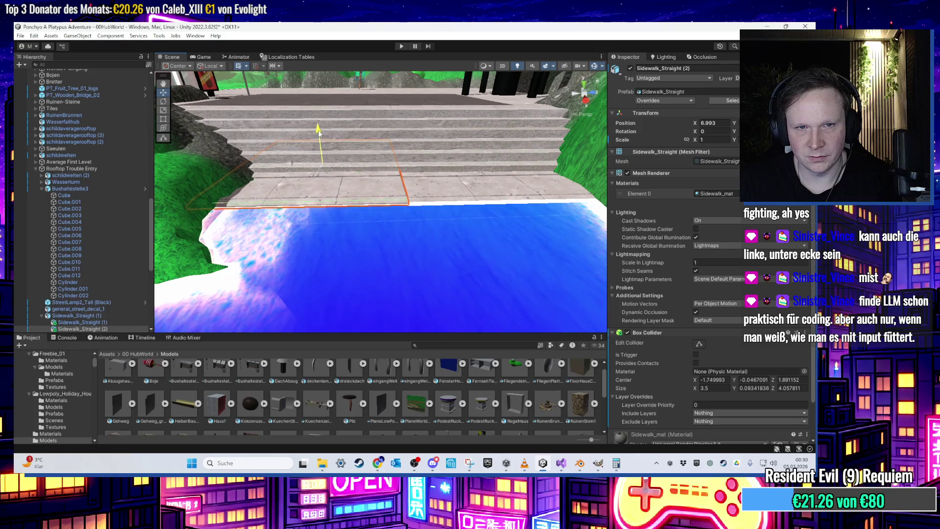
left_click(383, 195)
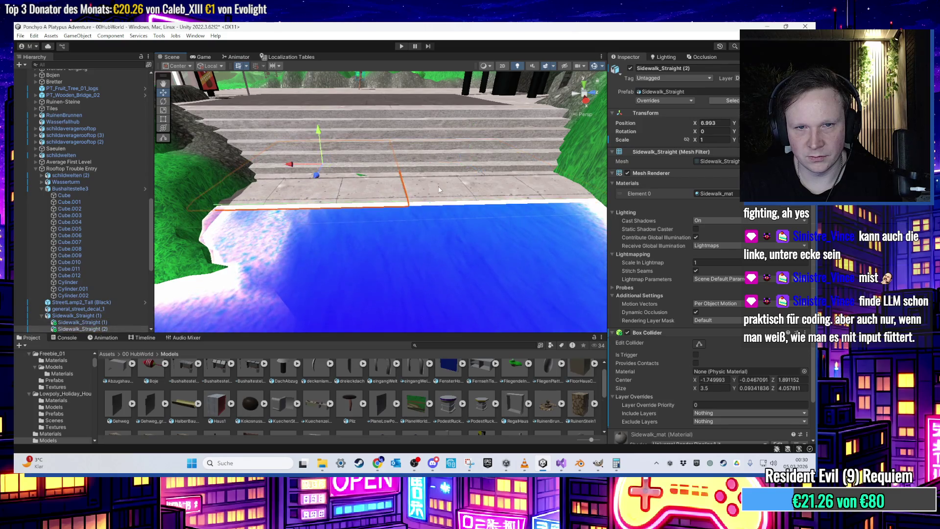
- Select the Rooftop Trouble Entry group in the Hierarchy and open its context menu
left_click(394, 159, "shift")
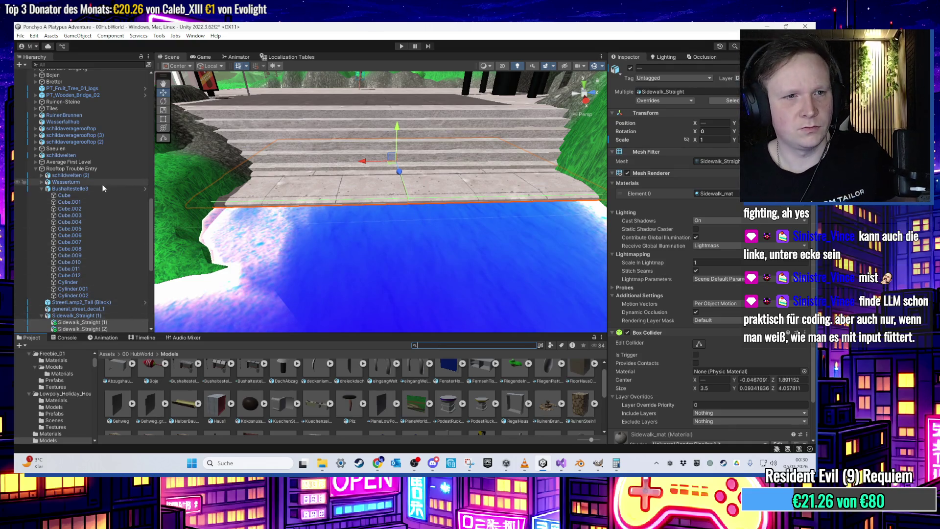
left_click(41, 188)
left_click(76, 169)
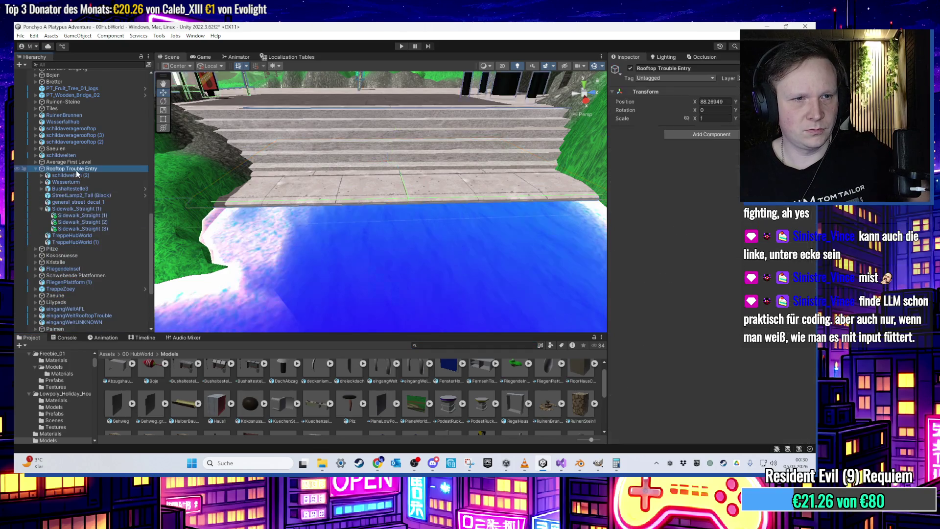
right_click(77, 172)
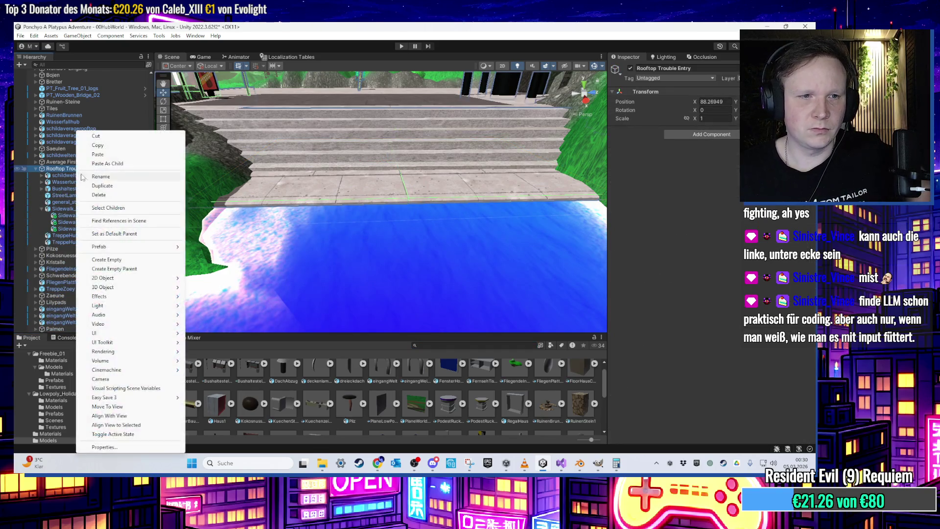
- Create a new 3D Cube, frame it, and move it toward the pool by the stairs
mouse_move(169, 287)
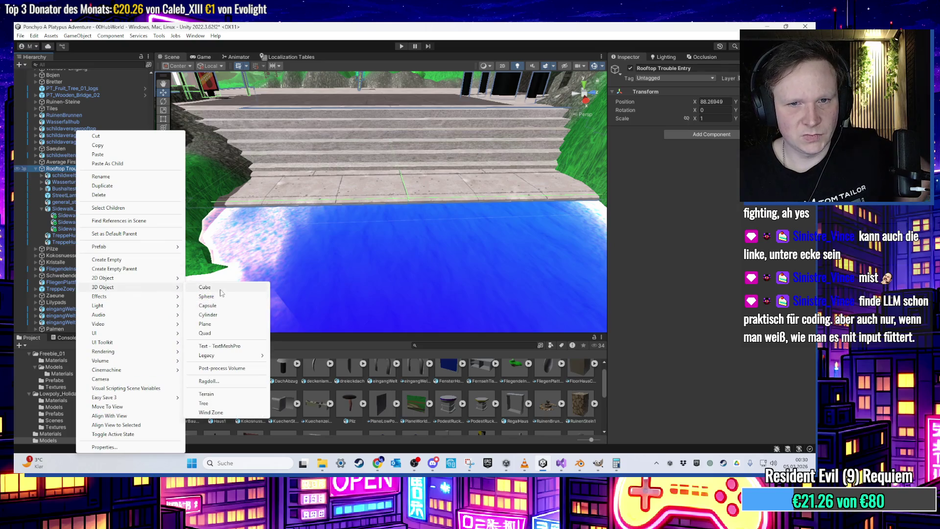
left_click(205, 287)
left_click(70, 236)
double_click(58, 249)
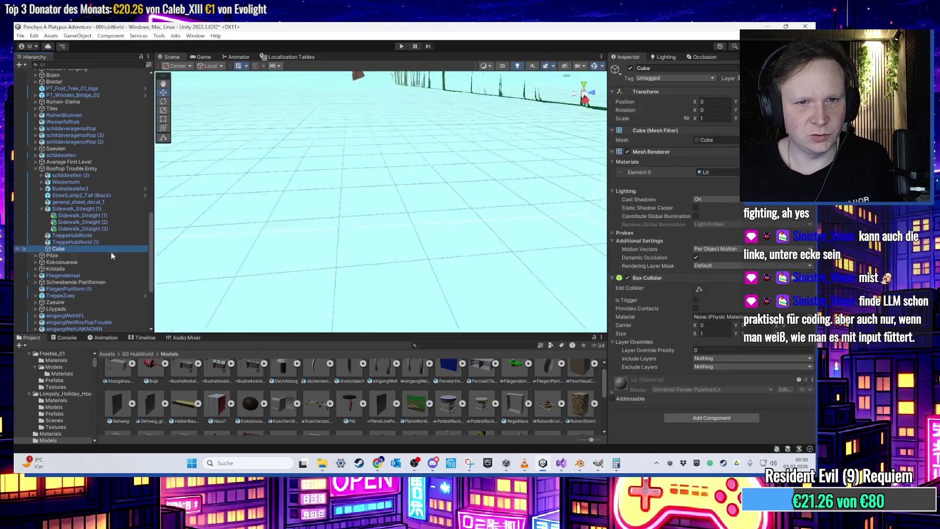
scroll(375, 223, "down", 10)
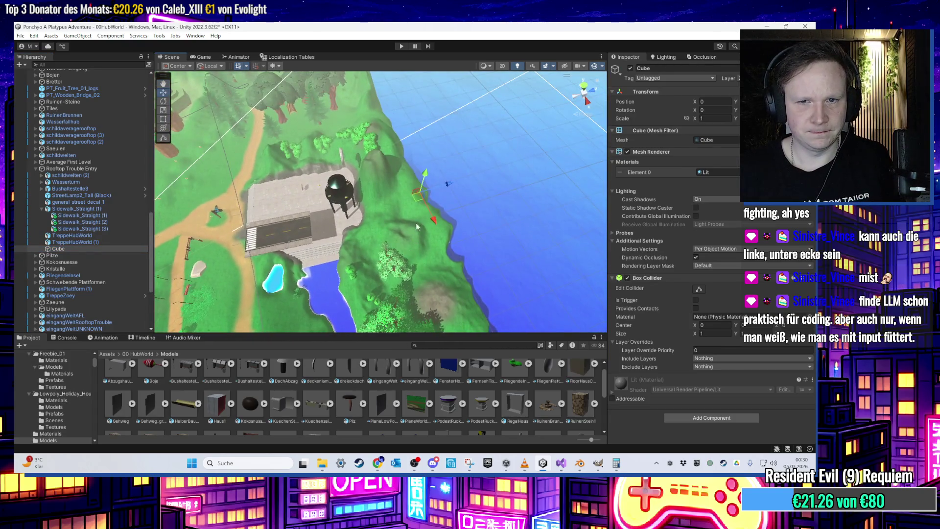
left_click_drag(413, 202, 321, 275)
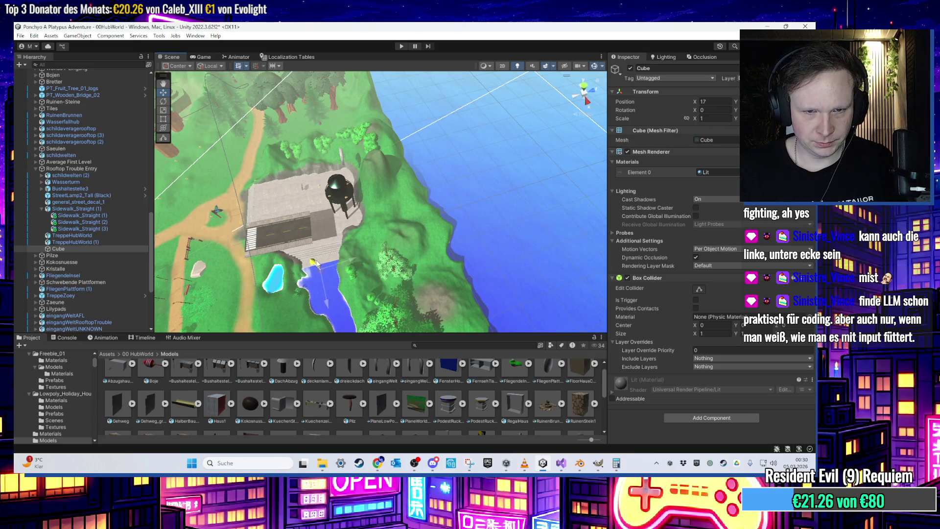
key("f")
- Rotate the cube and position it on the sidewalk edge above the water
left_click_drag(284, 125, 269, 105)
left_click(164, 128)
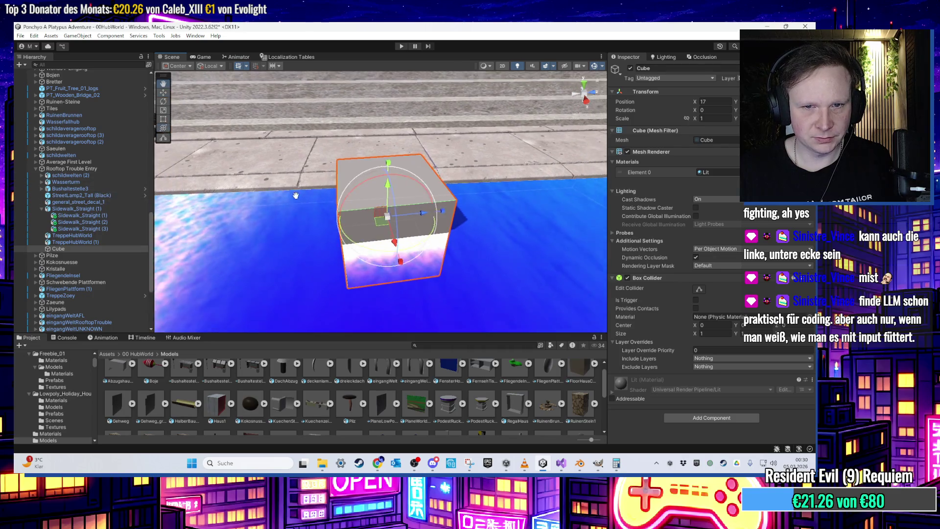
left_click_drag(392, 290, 372, 294)
left_click_drag(382, 254, 383, 216)
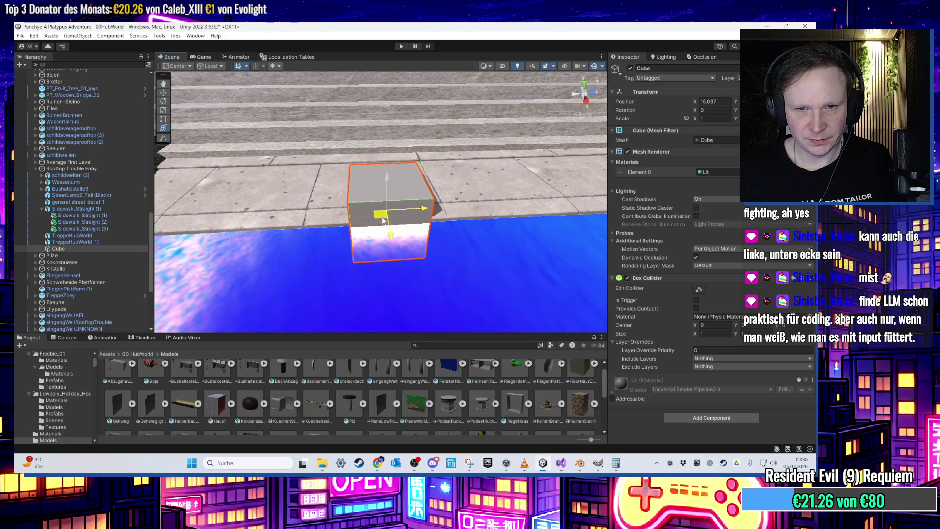
scroll(380, 264, "up", 4)
scroll(380, 264, "up", 2)
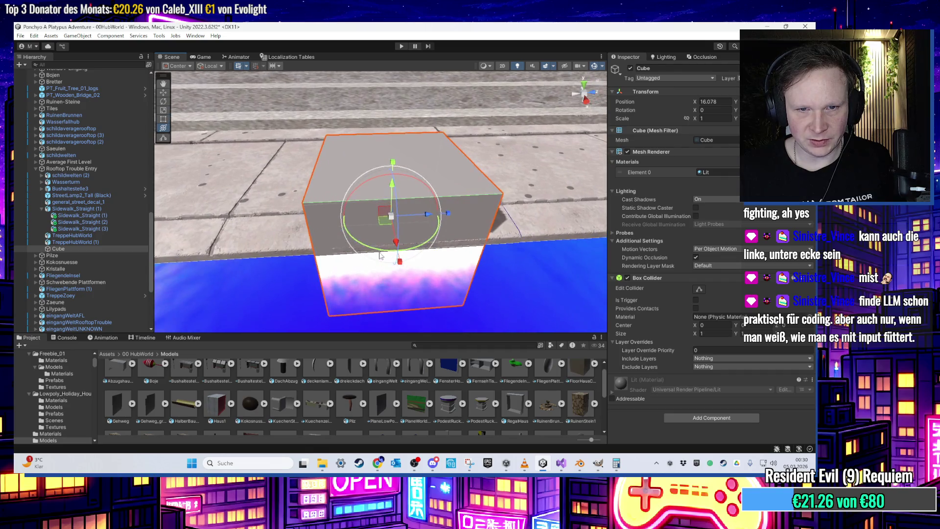
left_click_drag(380, 252, 381, 242)
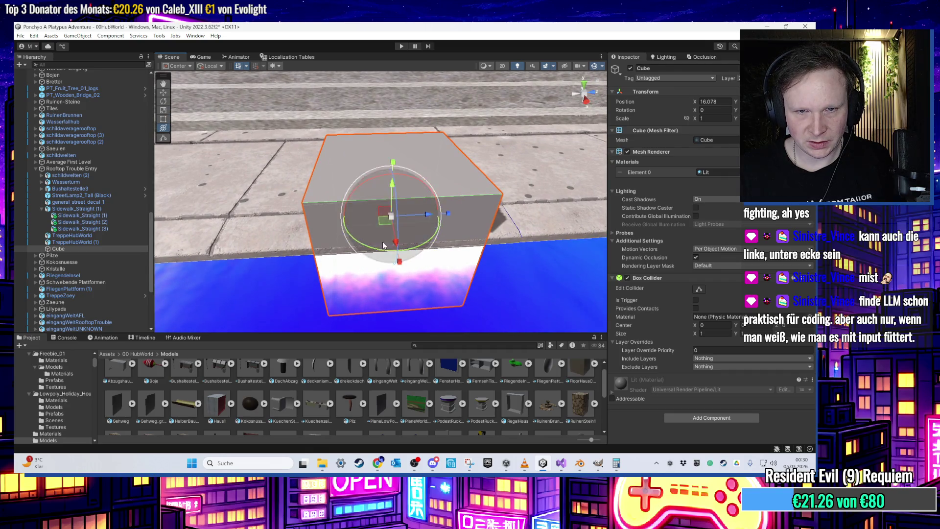
- Search 'holz' and apply the schild_holz_stange wood material to the cube
type("holz")
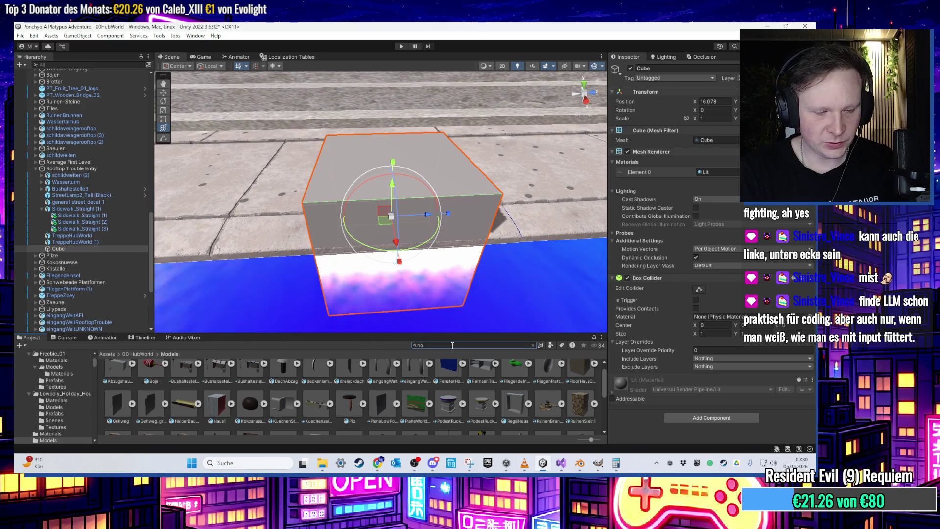
left_click_drag(351, 413, 351, 222)
scroll(351, 222, "down", 1)
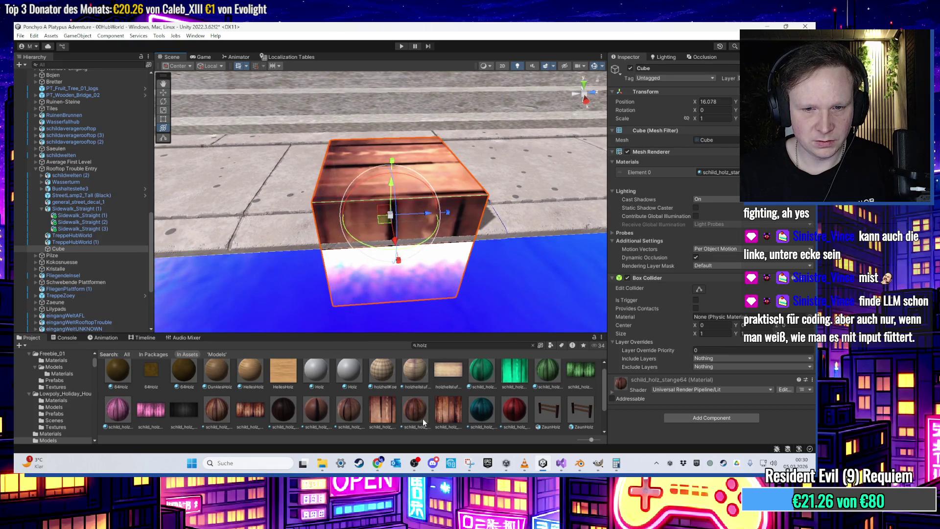
left_click_drag(447, 410, 392, 216)
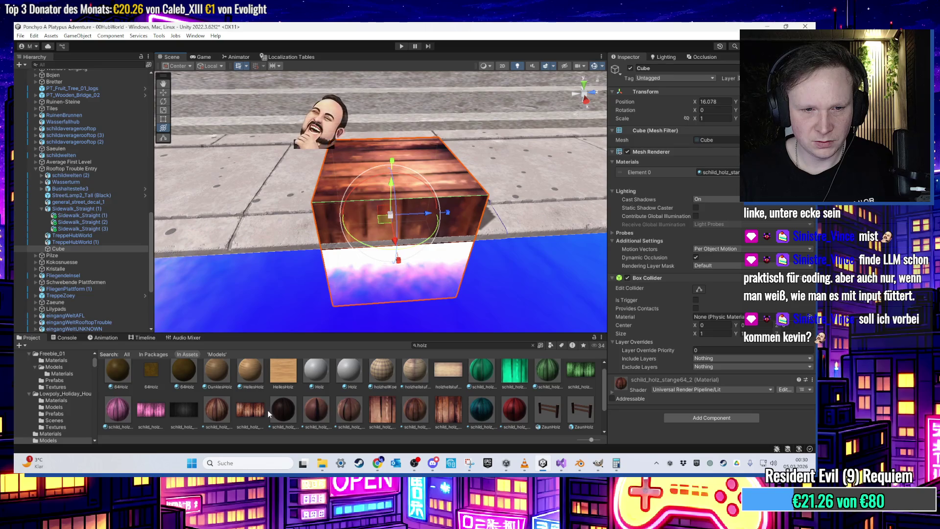
scroll(252, 416, "up", 1)
mouse_move(250, 415)
left_mouse_down()
mouse_move(313, 323)
mouse_move(358, 218)
left_mouse_up()
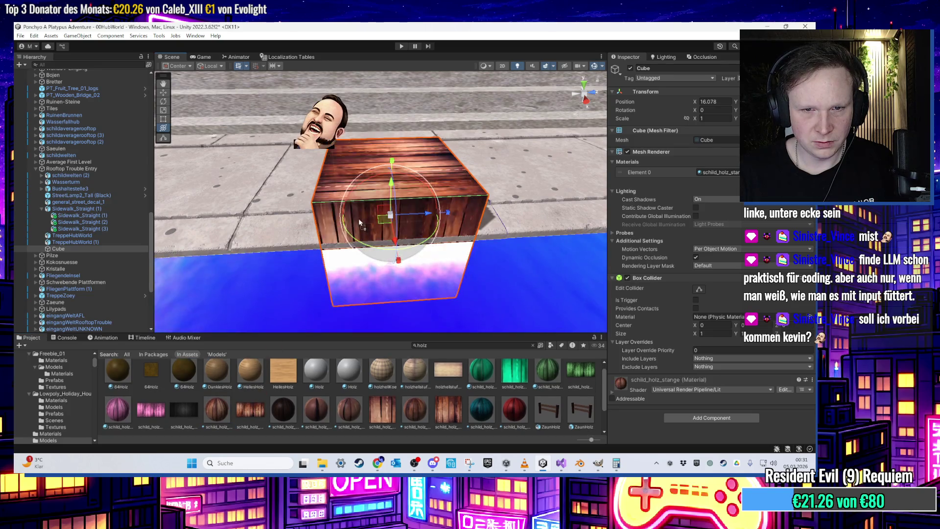
scroll(392, 235, "down", 3)
scroll(402, 250, "down", 2)
- Lower the wooden cube beneath the sidewalk edge
left_click_drag(402, 251, 419, 191)
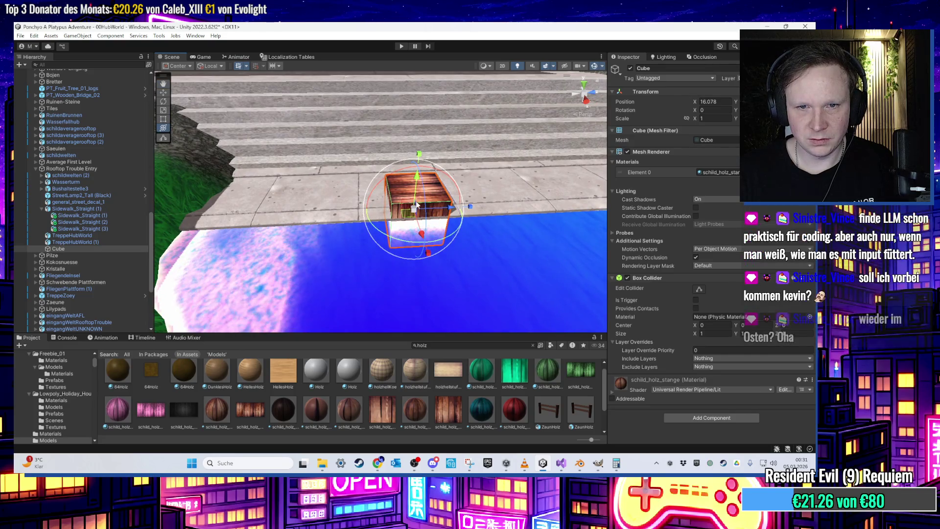
key("w")
left_click_drag(417, 185, 417, 205)
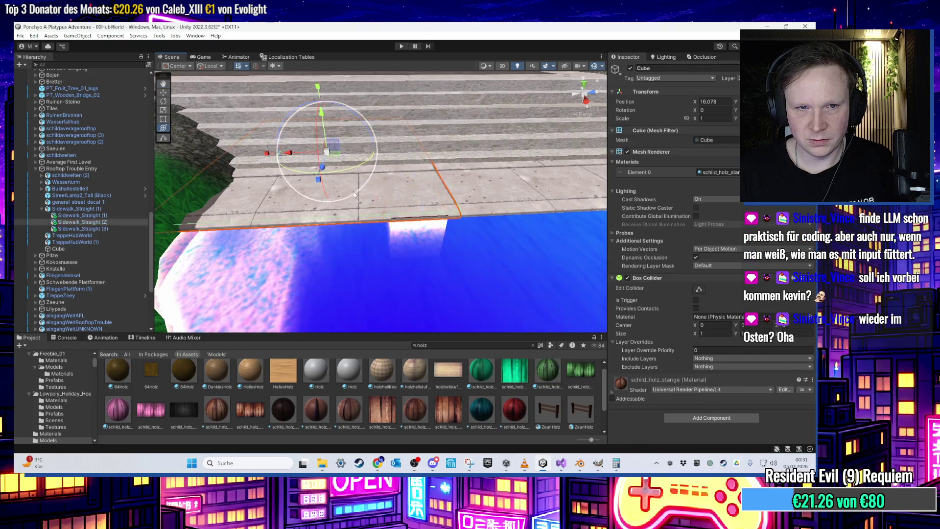
- Select two sidewalk pieces beside the cube and switch to the Rotate tool
left_click(351, 138)
left_click(484, 178, "shift")
scroll(396, 113, "up", 2)
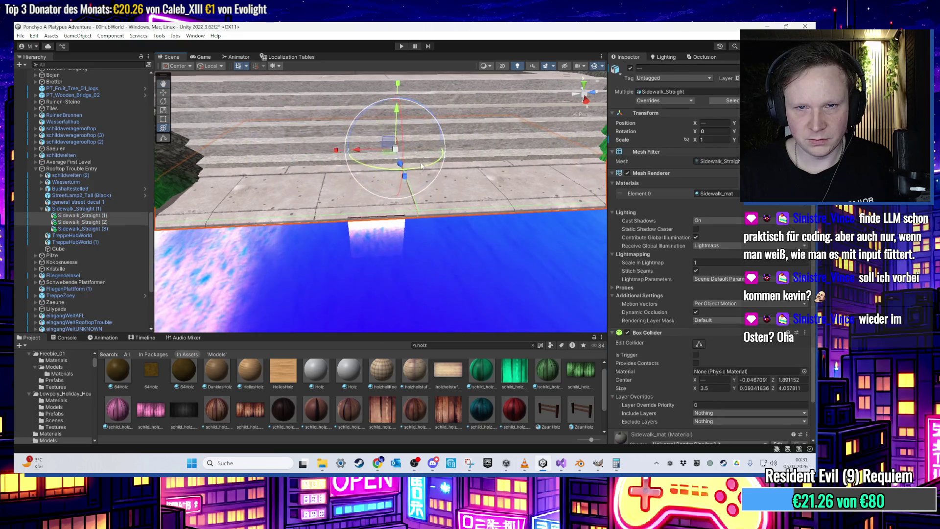
scroll(396, 107, "up", 2)
key("e")
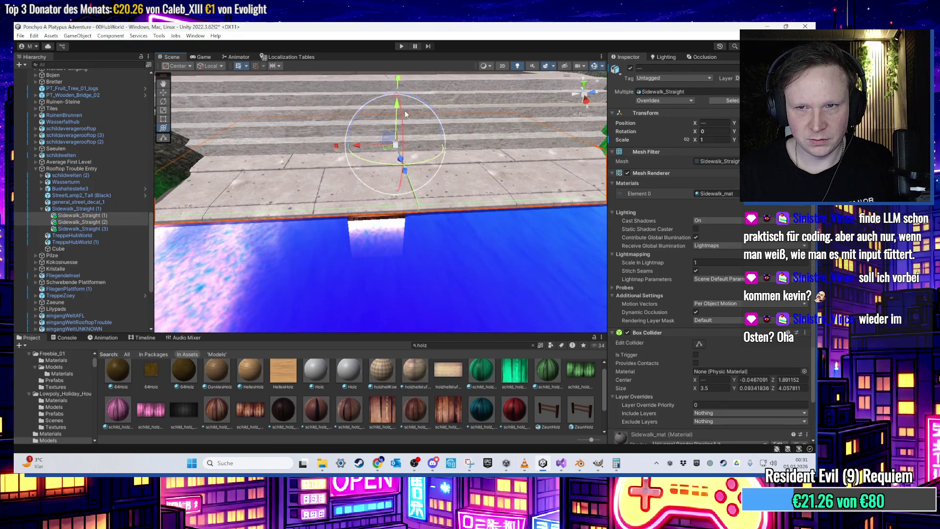
- Reselect the cube and nudge it slightly sideways under the sidewalk edge
left_click(371, 210)
scroll(373, 214, "up", 5)
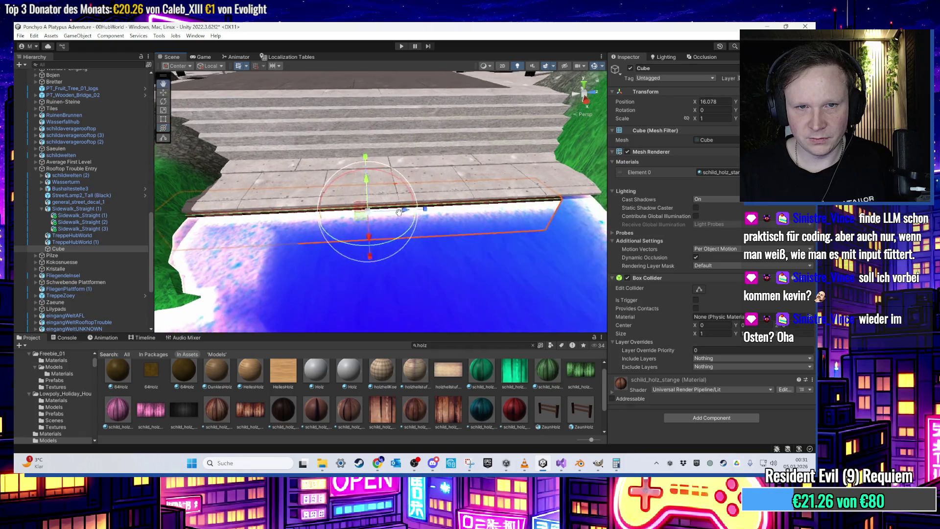
mouse_move(416, 240)
left_mouse_down()
mouse_move(425, 240)
mouse_move(277, 244)
mouse_move(492, 206)
mouse_move(495, 194)
mouse_move(442, 201)
mouse_move(522, 196)
mouse_move(527, 159)
mouse_move(387, 164)
mouse_move(472, 157)
mouse_move(409, 207)
mouse_move(376, 189)
mouse_move(413, 176)
mouse_move(501, 180)
mouse_move(449, 227)
mouse_move(439, 197)
mouse_move(455, 205)
mouse_move(417, 219)
mouse_move(440, 197)
mouse_move(448, 246)
mouse_move(342, 240)
mouse_move(315, 222)
mouse_move(454, 305)
mouse_move(271, 165)
mouse_move(232, 228)
mouse_move(407, 235)
mouse_move(483, 215)
left_mouse_up()
key("e")
left_click(482, 215)
- Slide the CrossWalkRoad piece left beside the bus stop, then delete it
left_click_drag(469, 128, 329, 167)
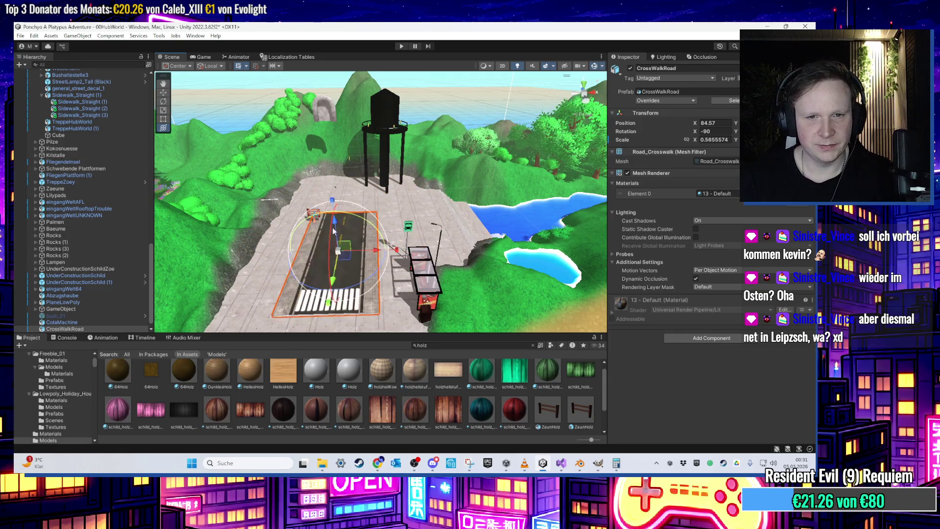
scroll(353, 242, "up", 3)
scroll(353, 242, "up", 5)
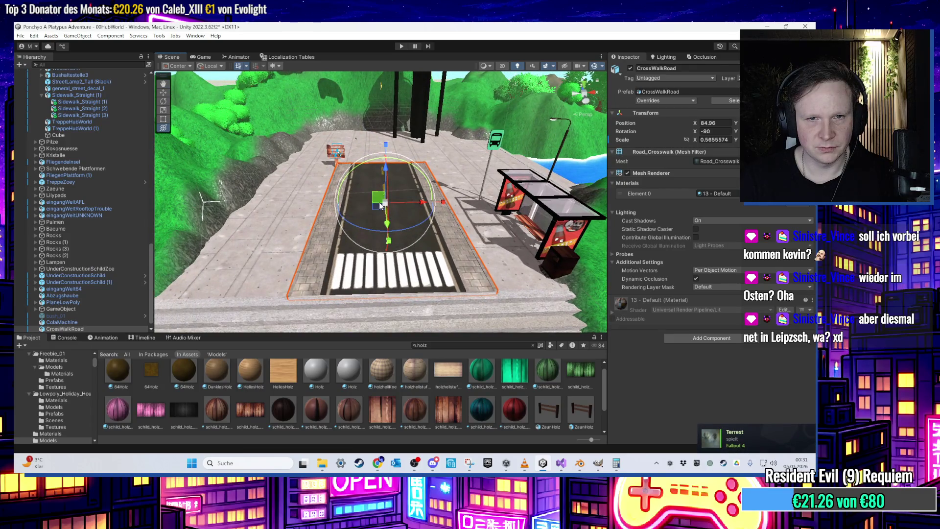
mouse_move(386, 205)
left_mouse_down()
mouse_move(302, 211)
mouse_move(329, 209)
left_mouse_up()
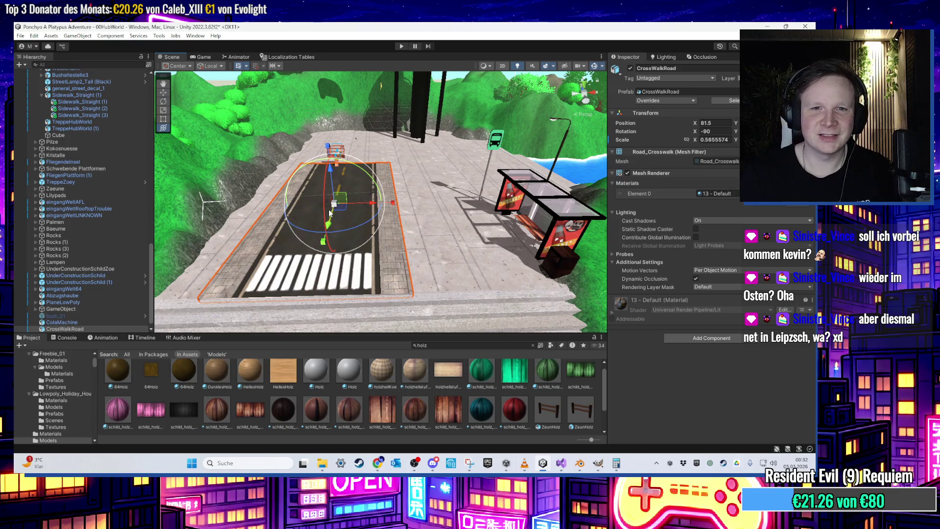
key("Delete")
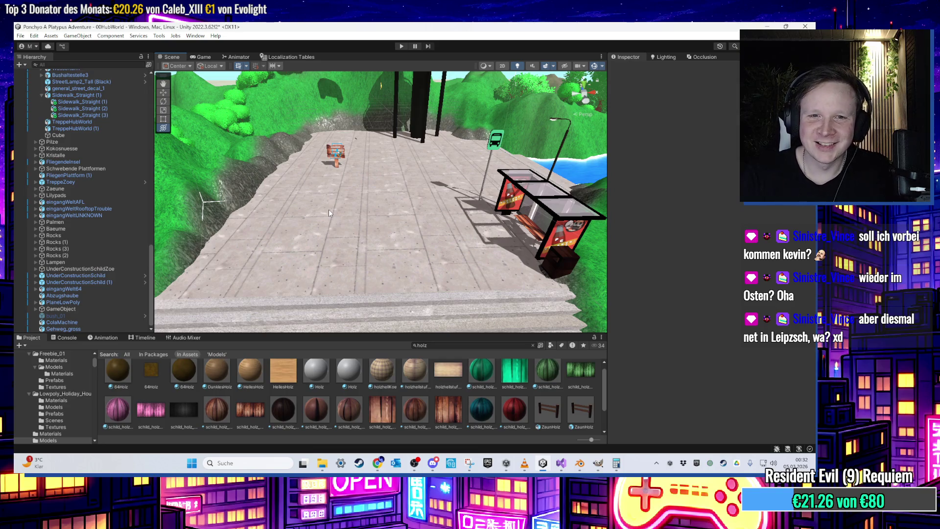
mouse_move(328, 210)
left_mouse_down()
mouse_move(379, 251)
mouse_move(405, 200)
mouse_move(304, 230)
mouse_move(392, 225)
mouse_move(428, 248)
left_mouse_up()
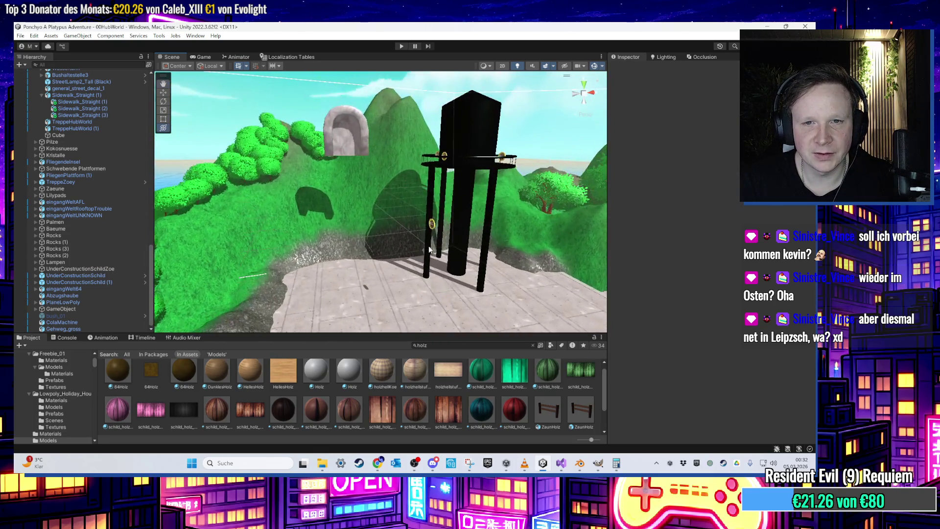
- Frame PCoin (63) on the water tower and drag it down onto the plaza
left_click(402, 216)
key("f")
mouse_move(390, 199)
left_mouse_down()
mouse_move(483, 235)
mouse_move(388, 199)
mouse_move(388, 220)
mouse_move(395, 210)
mouse_move(535, 210)
mouse_move(342, 210)
mouse_move(399, 221)
mouse_move(391, 206)
mouse_move(386, 235)
mouse_move(337, 263)
mouse_move(302, 252)
mouse_move(356, 256)
mouse_move(381, 283)
mouse_move(377, 272)
mouse_move(320, 268)
mouse_move(372, 266)
mouse_move(422, 213)
left_mouse_up()
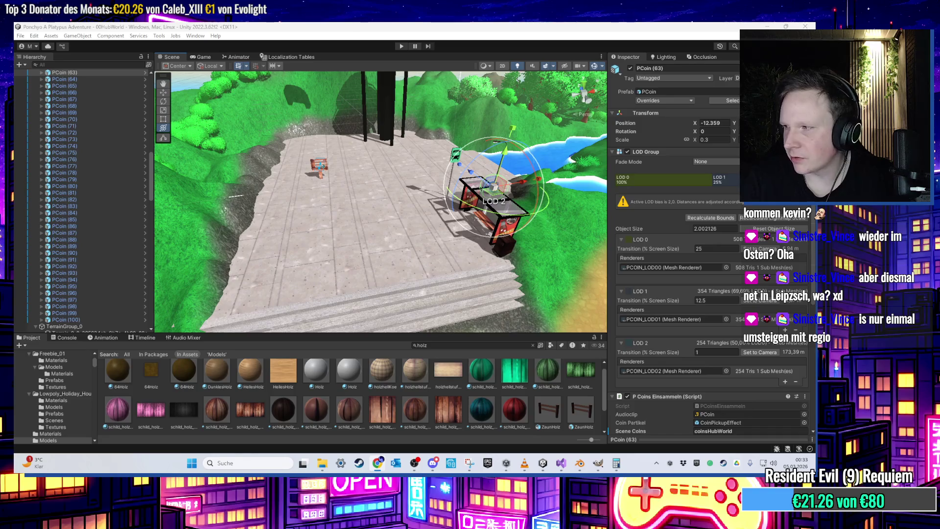
key("alt+Tab")
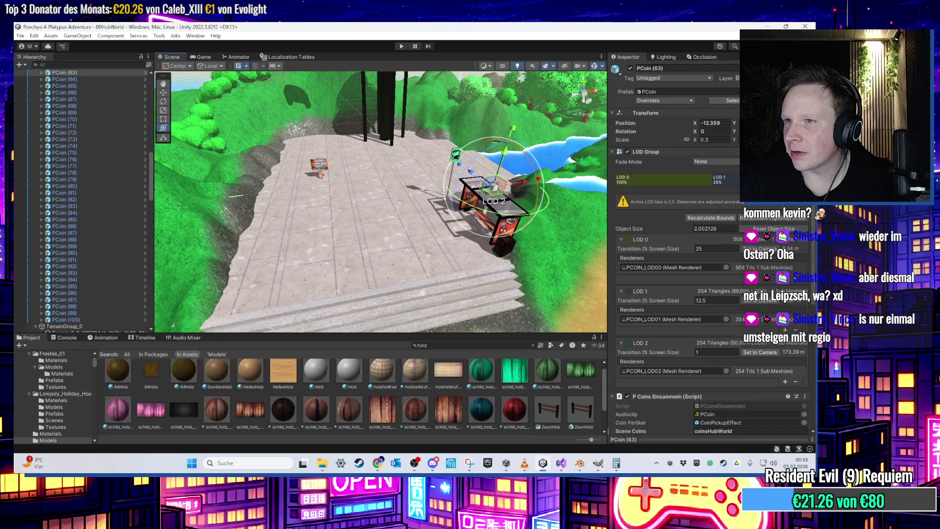